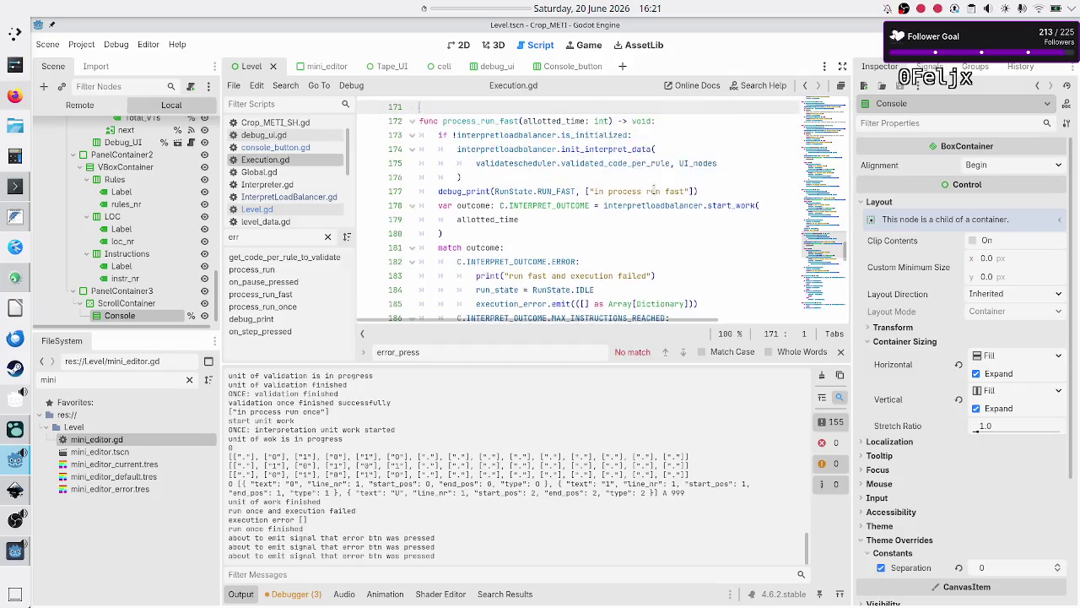
# - Comment out the execution_error.emit line in process_run_fast with #
pyautogui.press('Down')
pyautogui.press('Down')
pyautogui.press('Down')
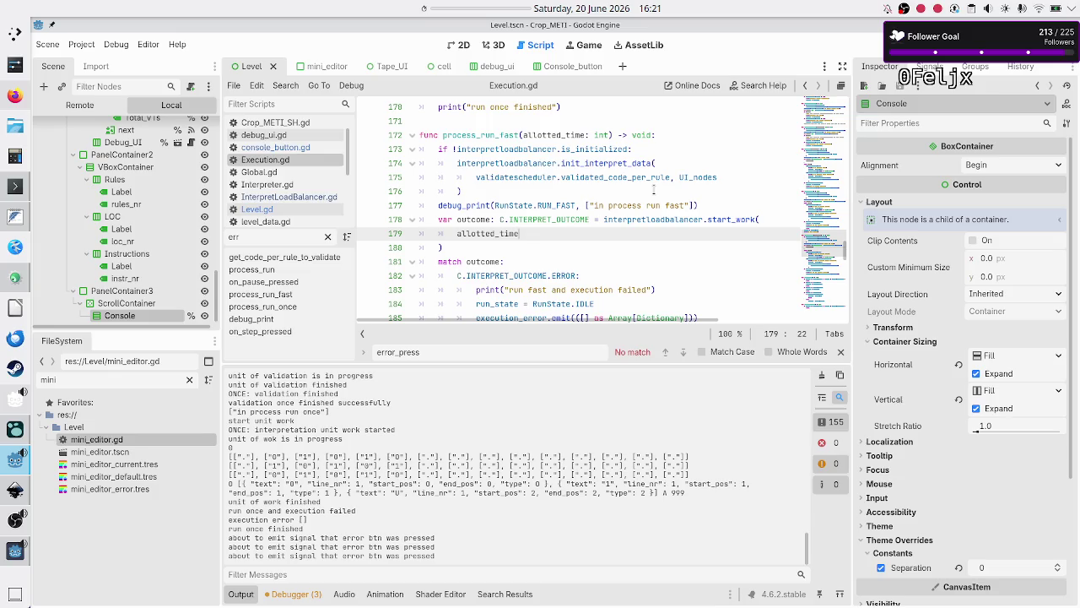
pyautogui.press('Up')
pyautogui.press('Down')
pyautogui.press('Down')
pyautogui.press('Down')
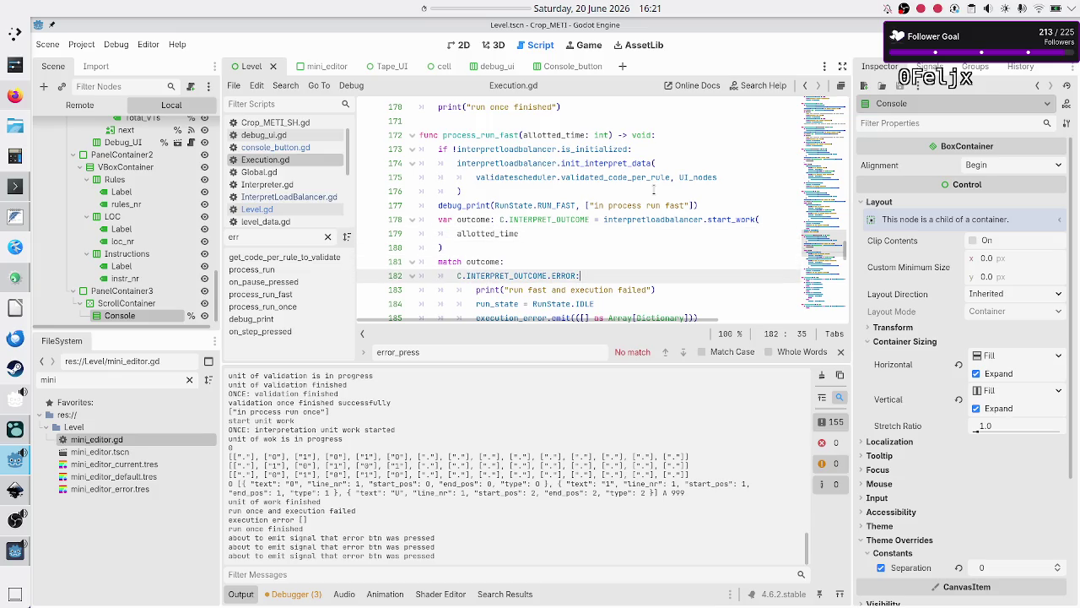
pyautogui.press('Down')
pyautogui.press('Down')
pyautogui.press('Down')
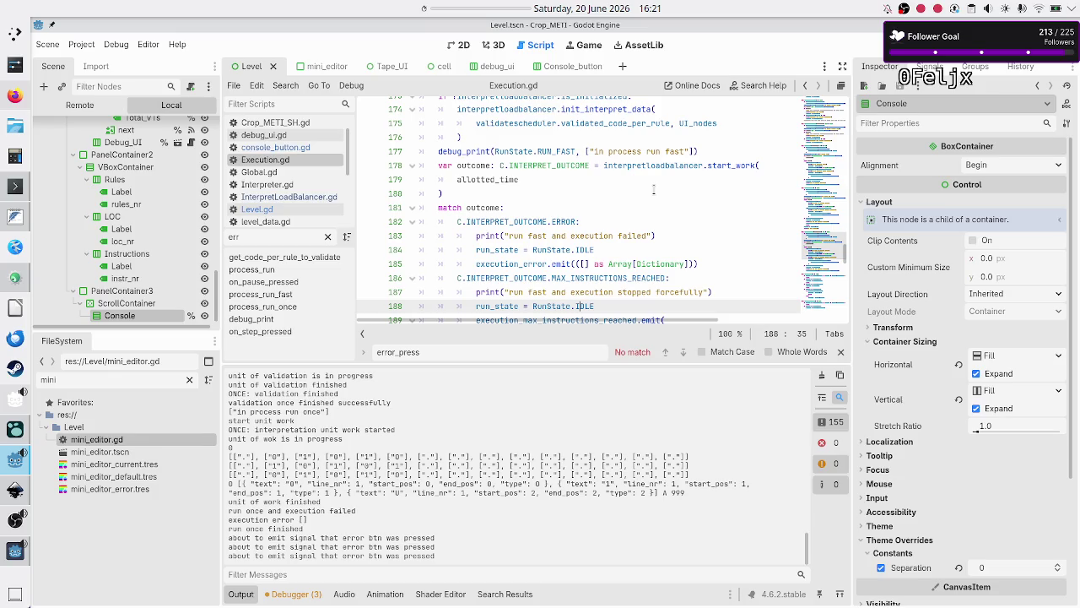
pyautogui.press('Up')
pyautogui.press('Up')
pyautogui.press('Up')
pyautogui.press('Down')
pyautogui.press('Home')
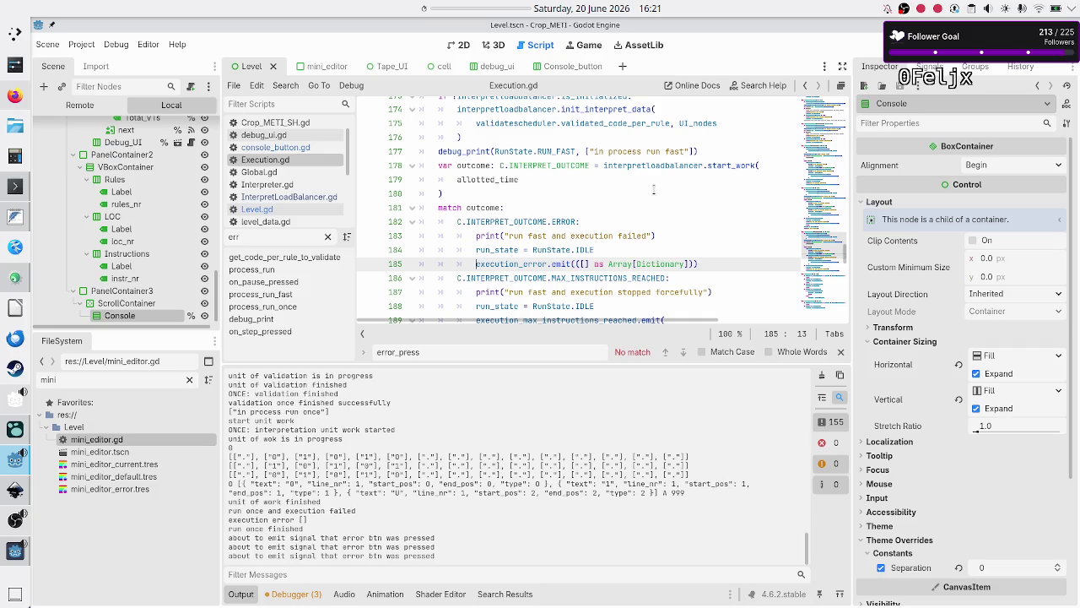
pyautogui.write('#')
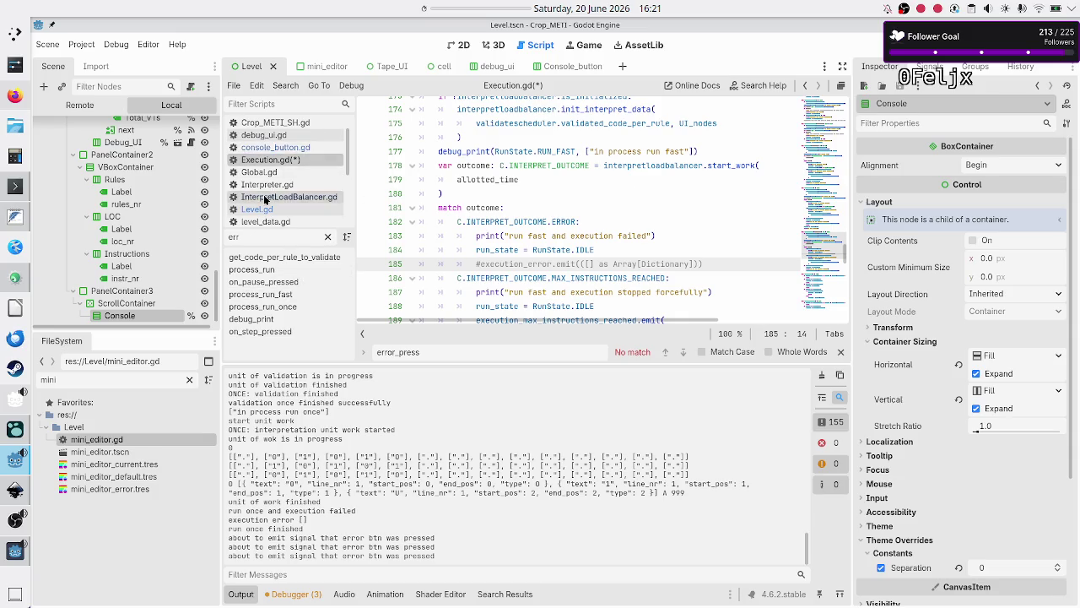
# - Comment out process_run_once's execution_error.emit line
pyautogui.press('Up')
pyautogui.press('Up')
pyautogui.press('Up')
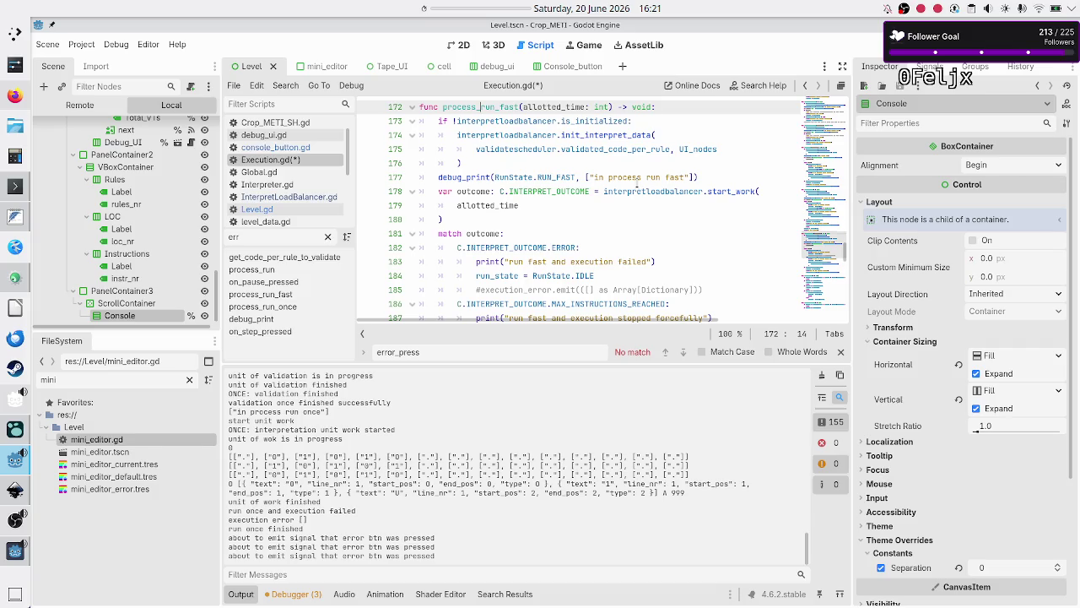
pyautogui.press('Up')
pyautogui.press('Up')
pyautogui.press('Up')
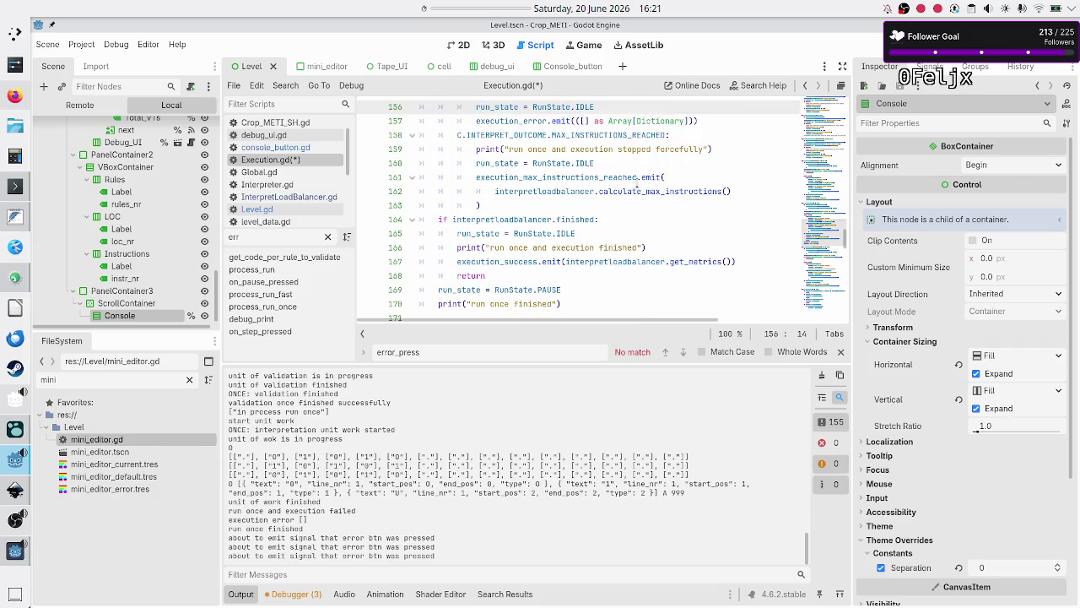
pyautogui.press('Down')
pyautogui.hotkey('ctrl', 'k')
pyautogui.press('Up')
pyautogui.press('Up')
pyautogui.press('Up')
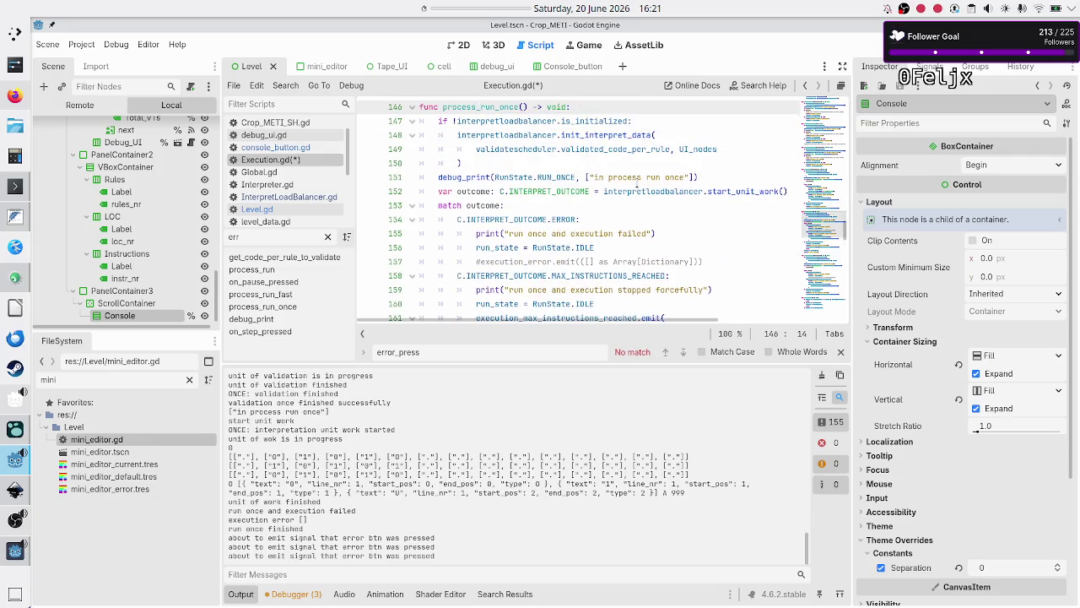
# - Comment out process_run's execution_error.emit line
pyautogui.press('Up')
pyautogui.press('Up')
pyautogui.press('Up')
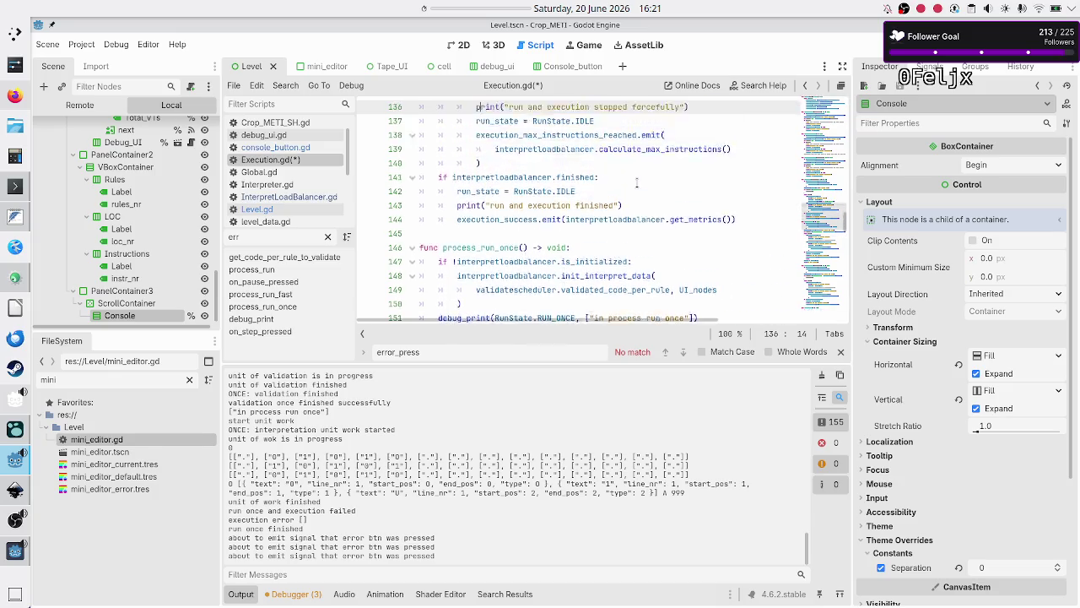
pyautogui.press('Up')
pyautogui.press('Up')
pyautogui.scroll(2, 637, 183)
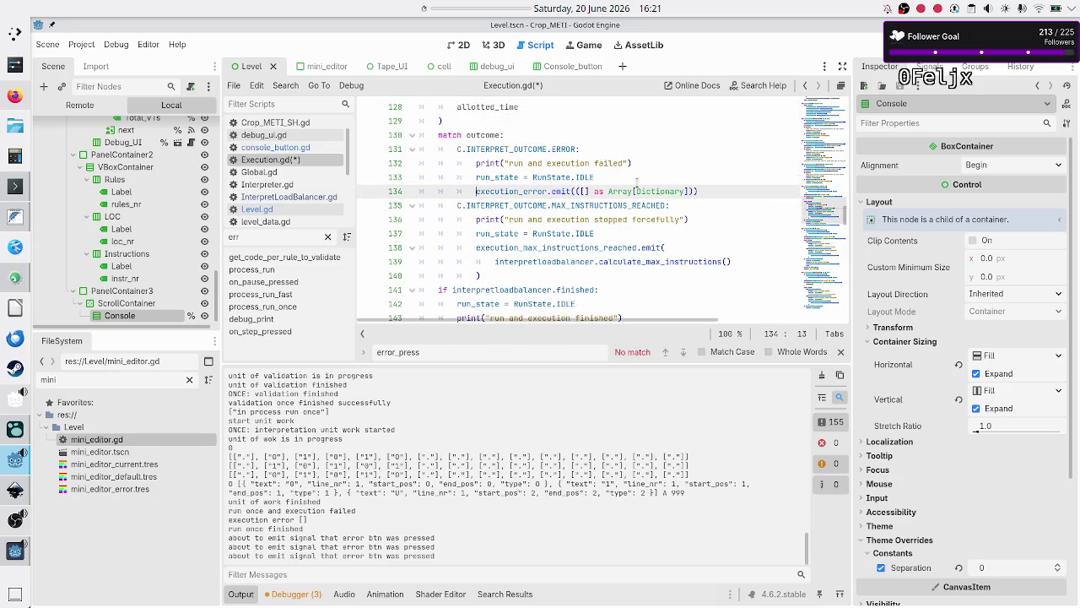
pyautogui.hotkey('ctrl', 'k')
# - Save and run the game, then enter the code 01U into Rule A
pyautogui.press('F5')
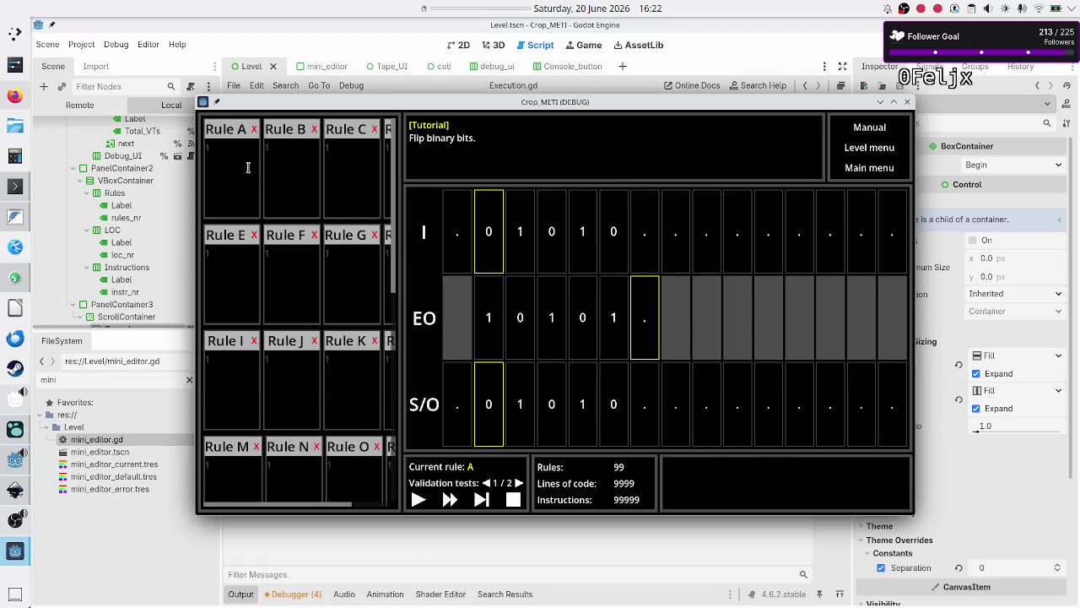
pyautogui.click(247, 167)
pyautogui.write('01')
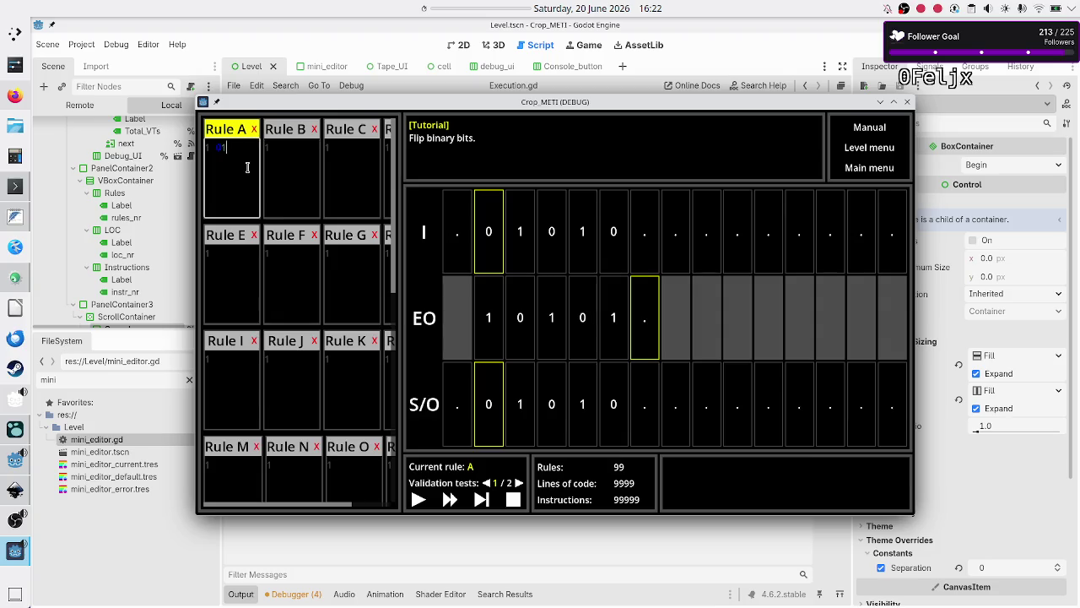
pyautogui.write('U')
pyautogui.click(296, 264)
# - Step the program to trigger the error, press the red error message three times, then return to the editor
pyautogui.click(480, 502)
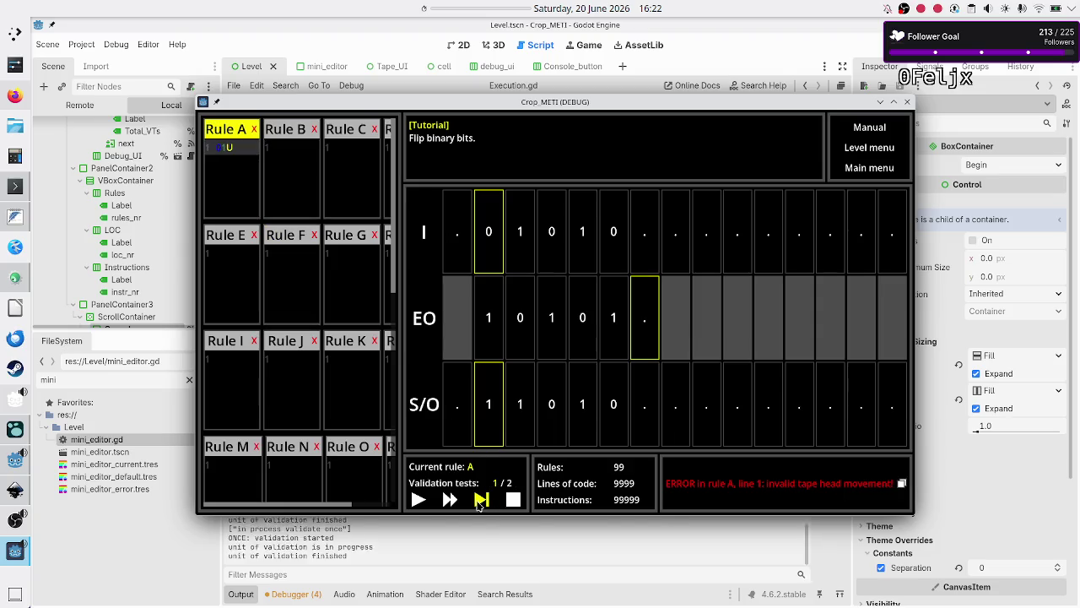
pyautogui.click(729, 488)
pyautogui.click(729, 489)
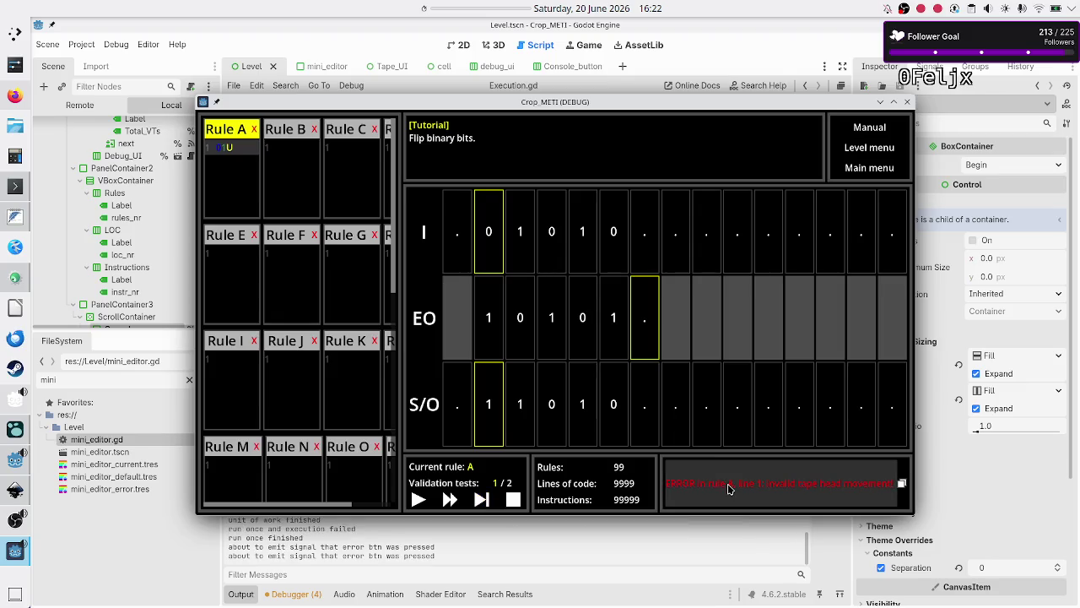
pyautogui.click(729, 489)
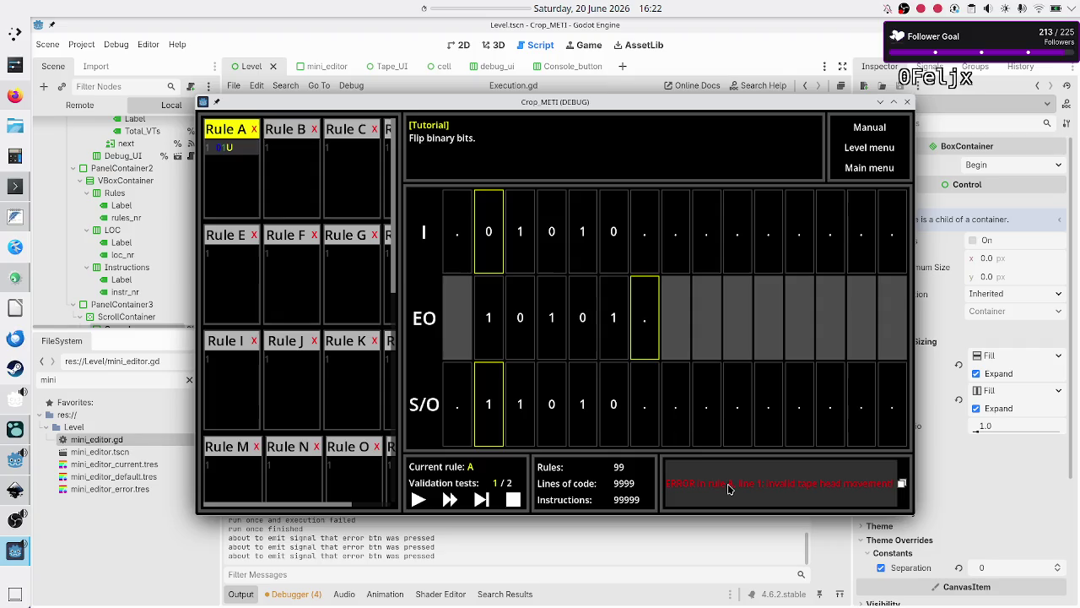
pyautogui.click(578, 542)
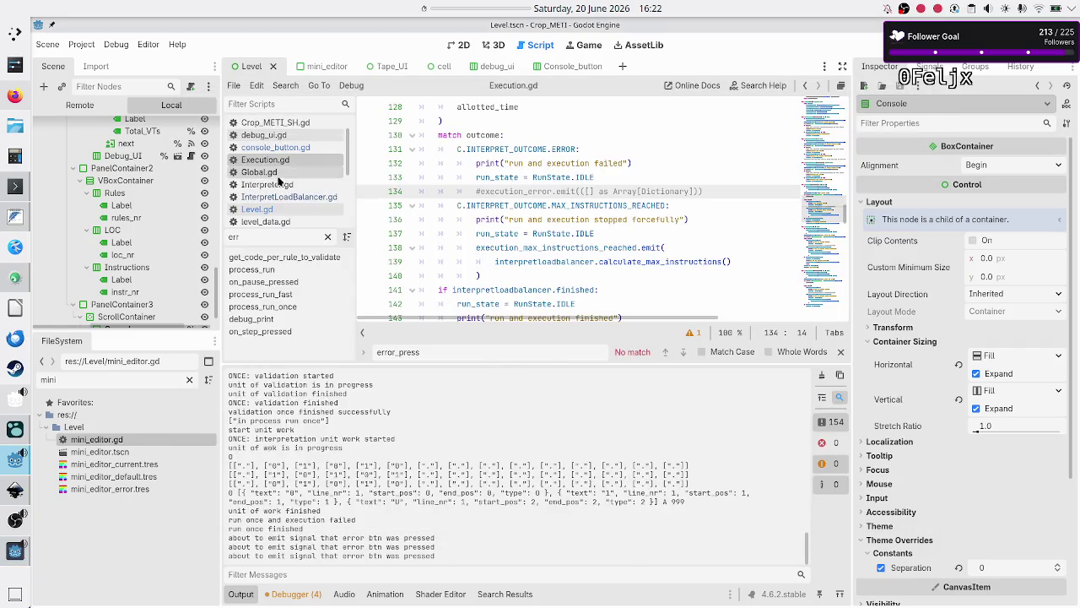
# - In Level.gd's on_error_pressed, add a first line print("error pressed received")
pyautogui.click(288, 211)
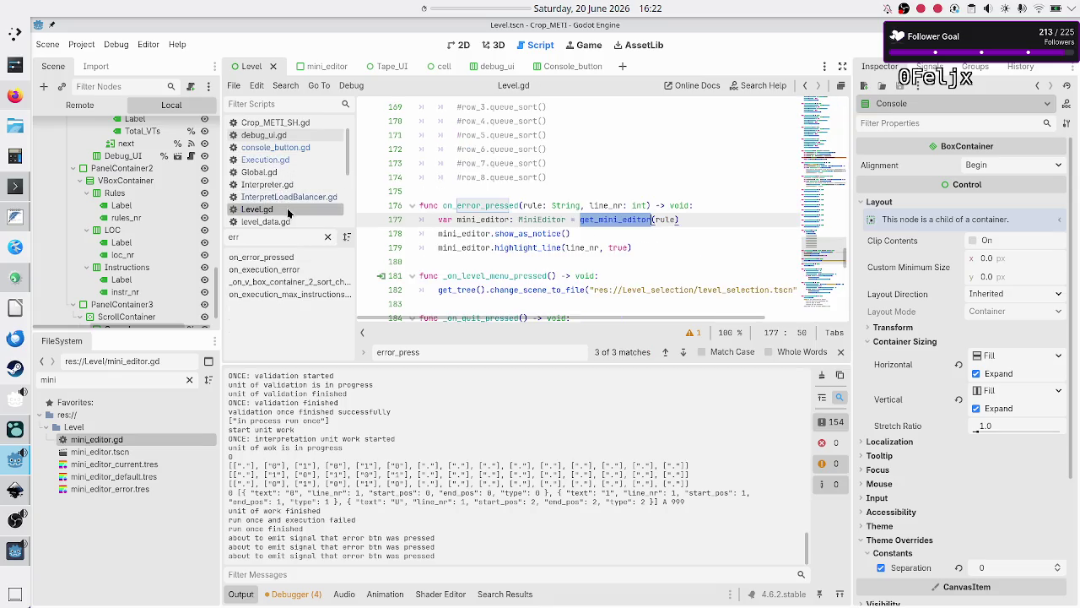
pyautogui.click(290, 257)
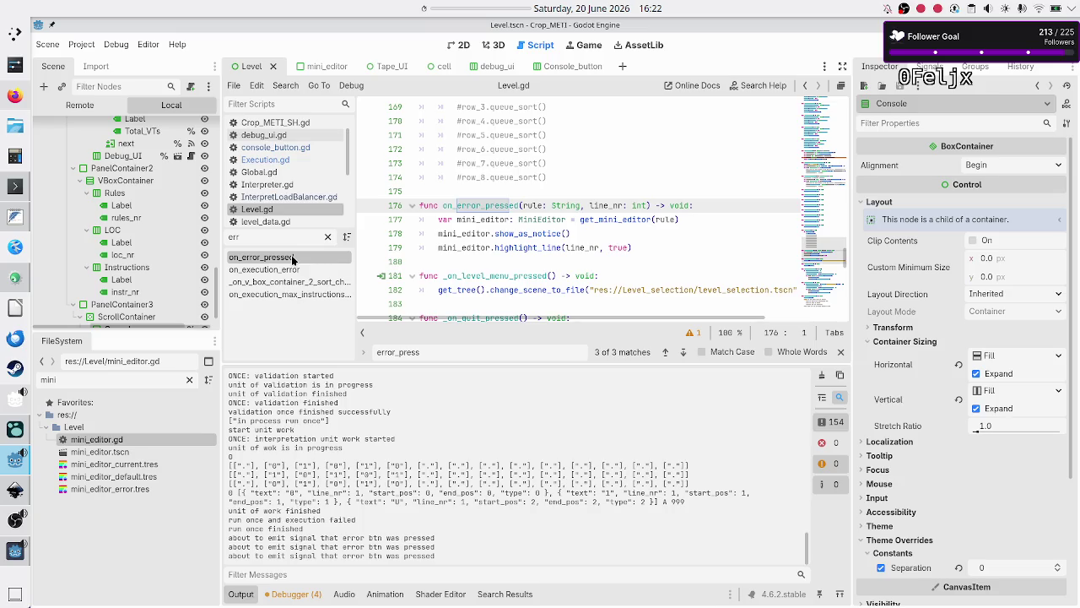
pyautogui.click(713, 205)
pyautogui.press('Return')
pyautogui.write('r')
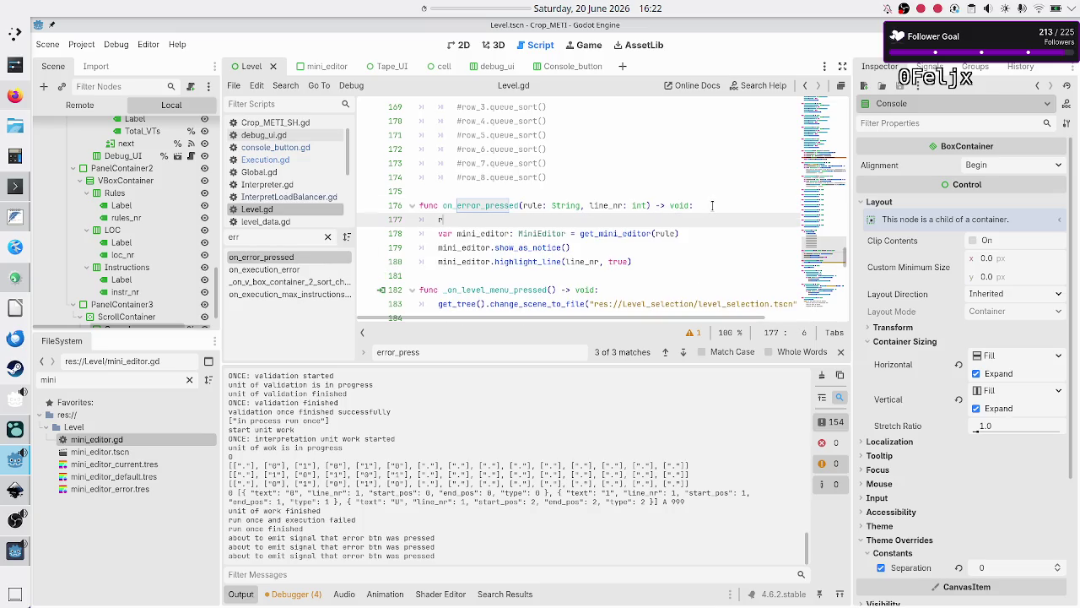
pyautogui.press('BackSpace')
pyautogui.write('pribn')
pyautogui.press('BackSpace')
pyautogui.press('BackSpace')
pyautogui.write('n')
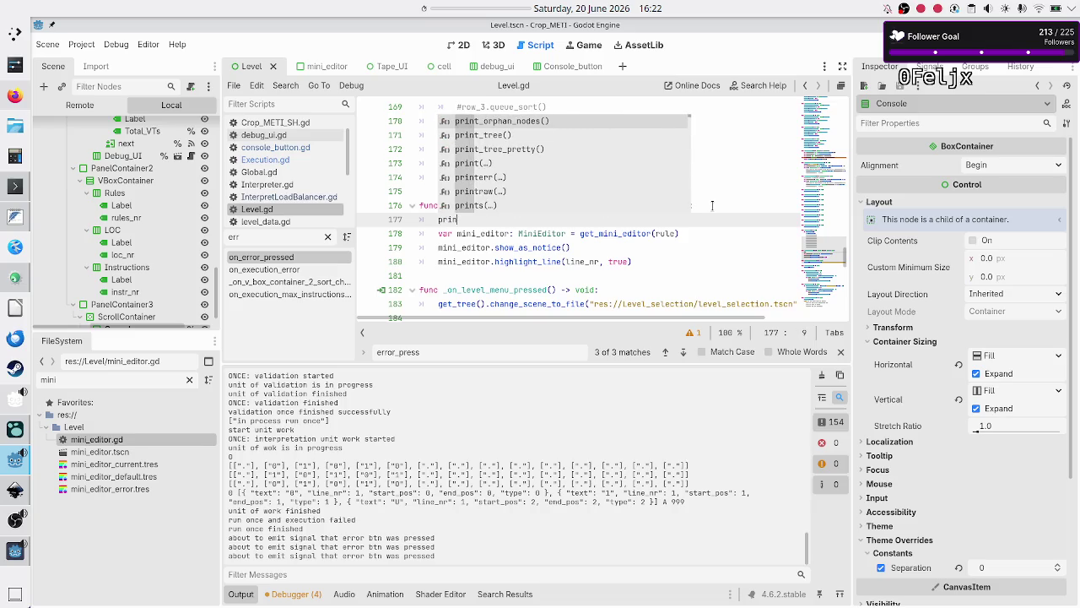
pyautogui.write('t("')
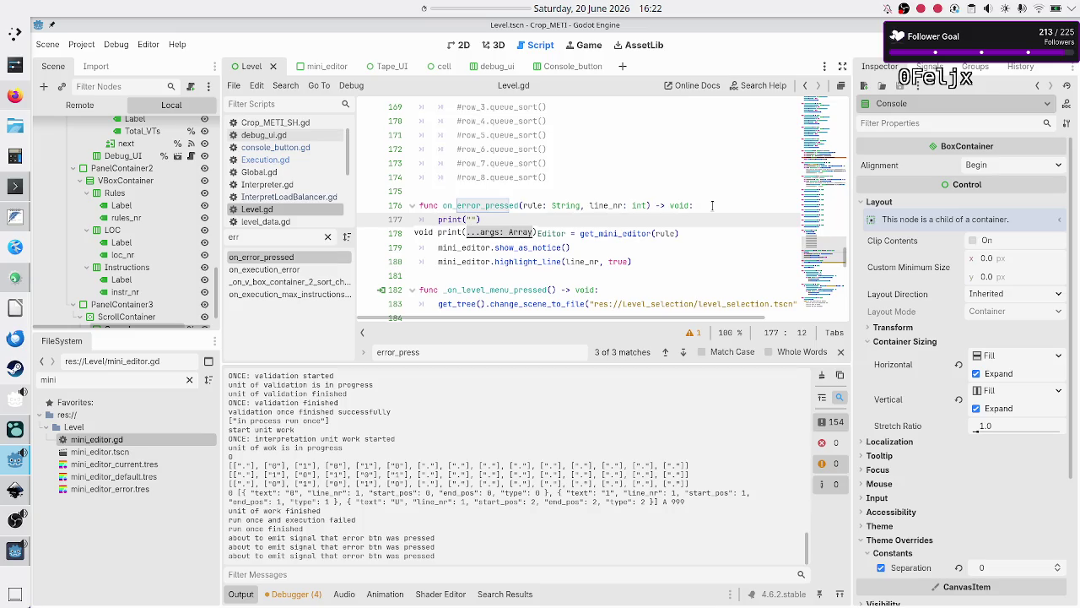
pyautogui.write('error ')
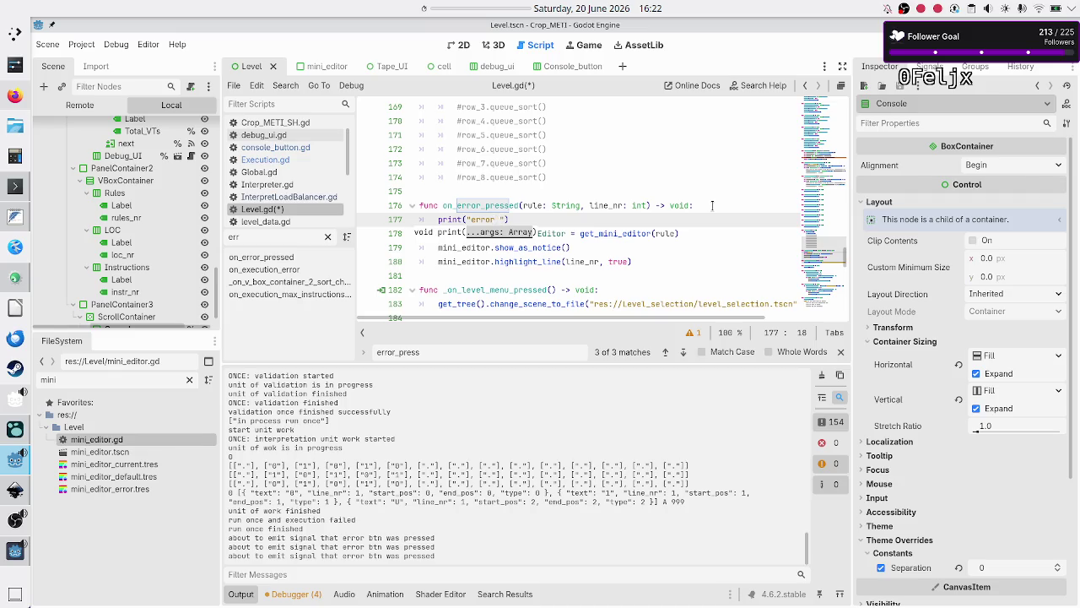
pyautogui.write('pressed recei')
pyautogui.write('ved')
# - Run the game, press the error message five times, then close the game window
pyautogui.press('F6')
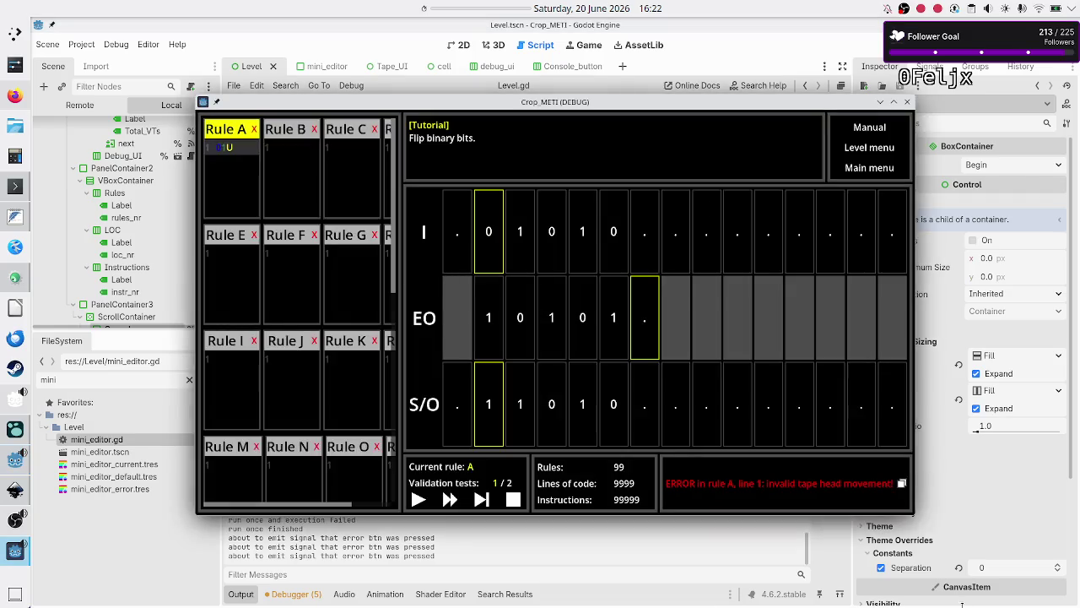
pyautogui.click(804, 482)
pyautogui.click(804, 482)
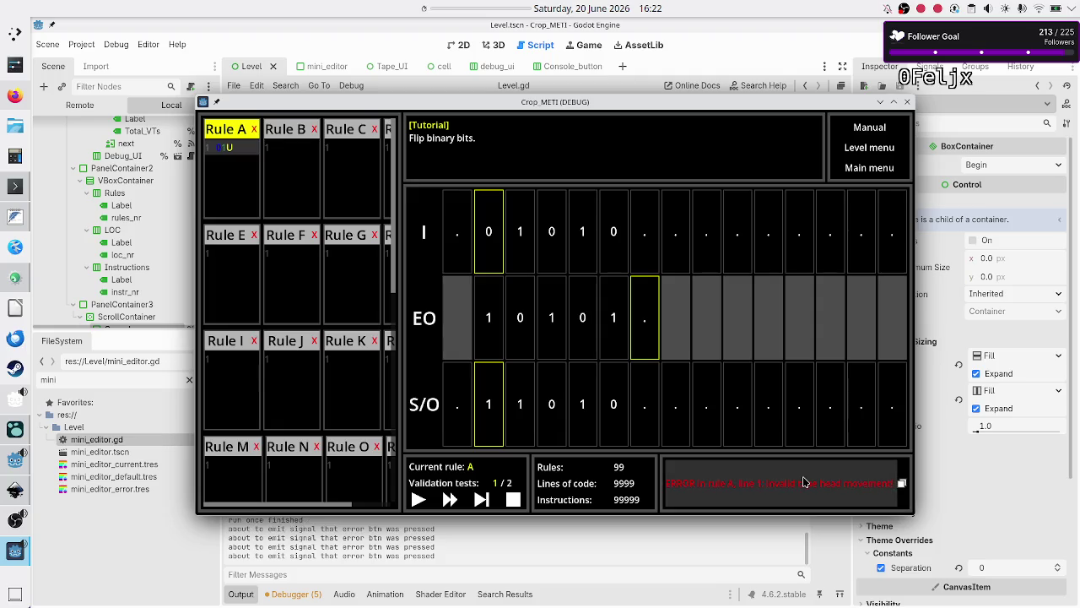
pyautogui.click(804, 482)
pyautogui.click(804, 482)
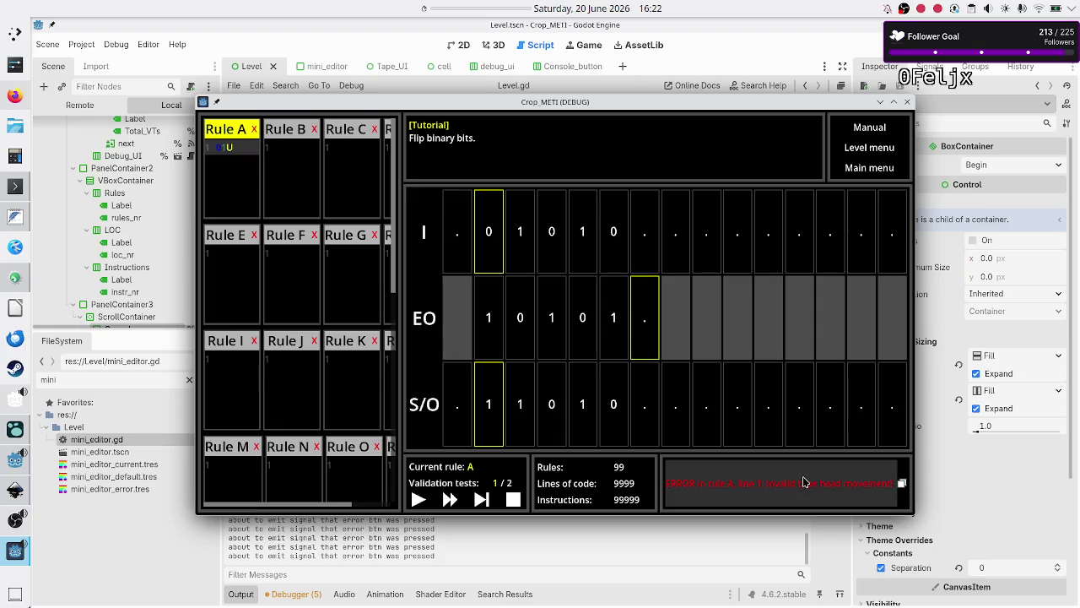
pyautogui.click(804, 482)
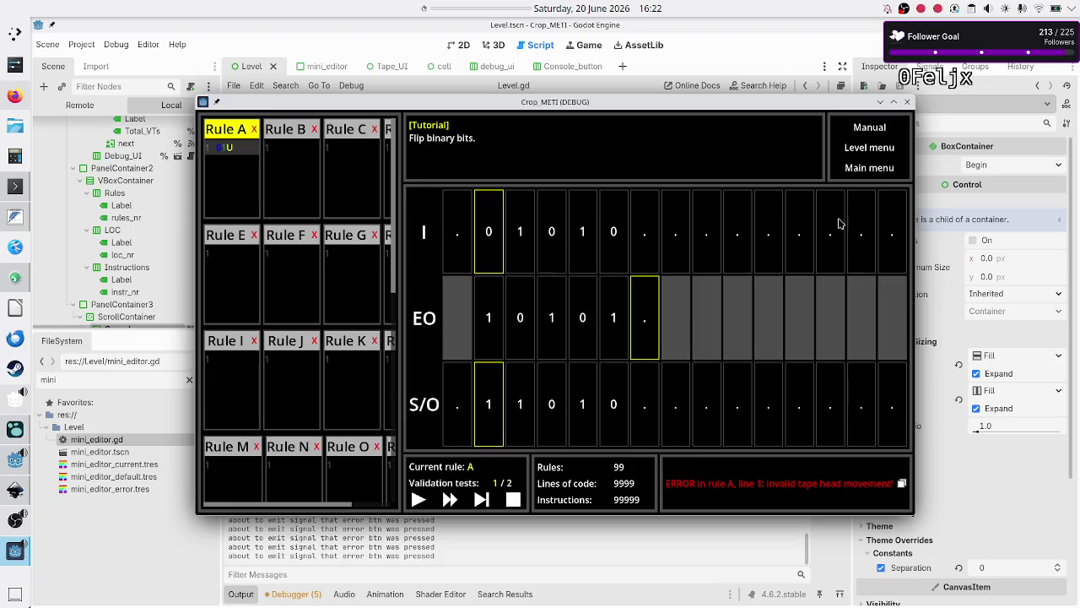
pyautogui.click(908, 103)
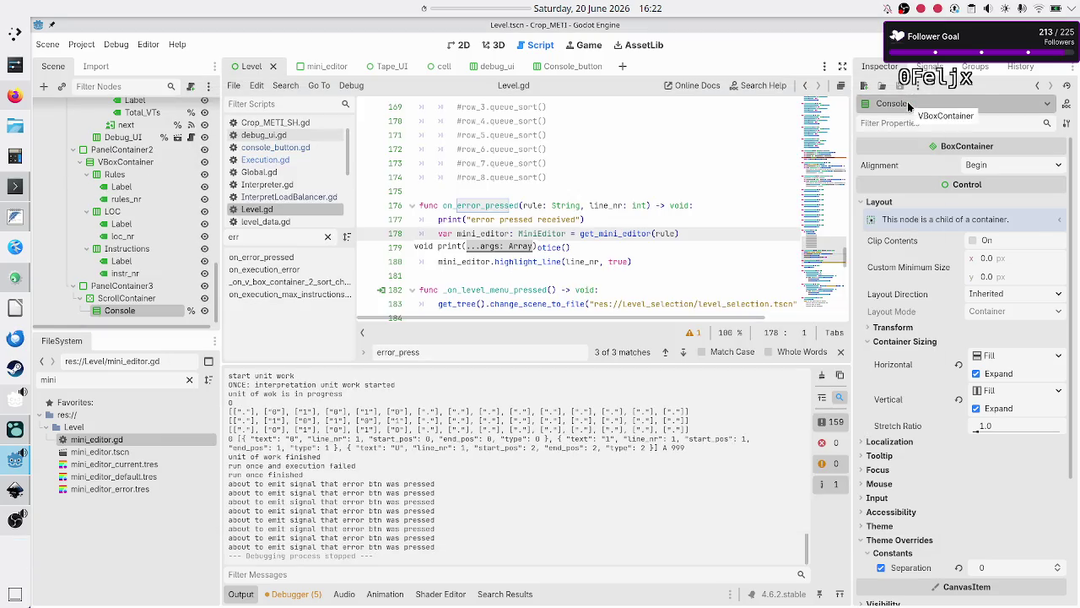
pyautogui.click(606, 206)
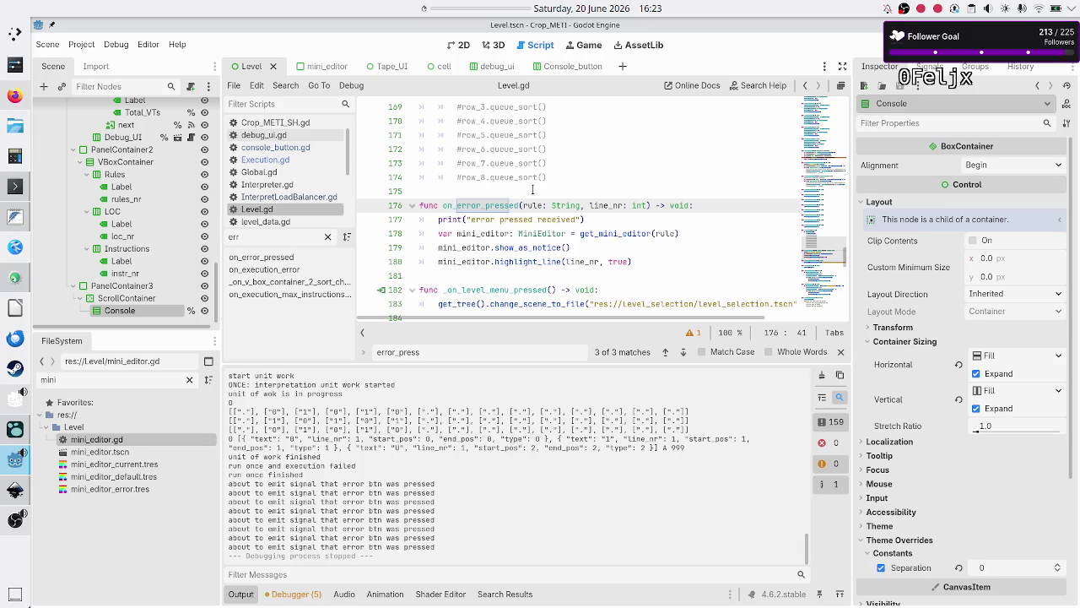
pyautogui.scroll(-4, 285, 177)
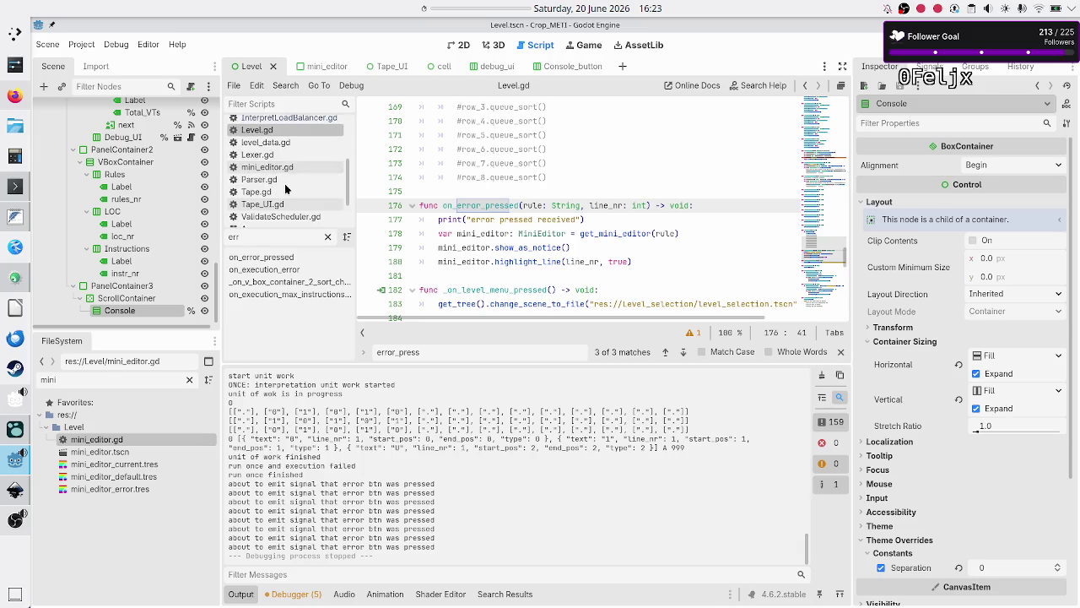
pyautogui.scroll(5, 285, 190)
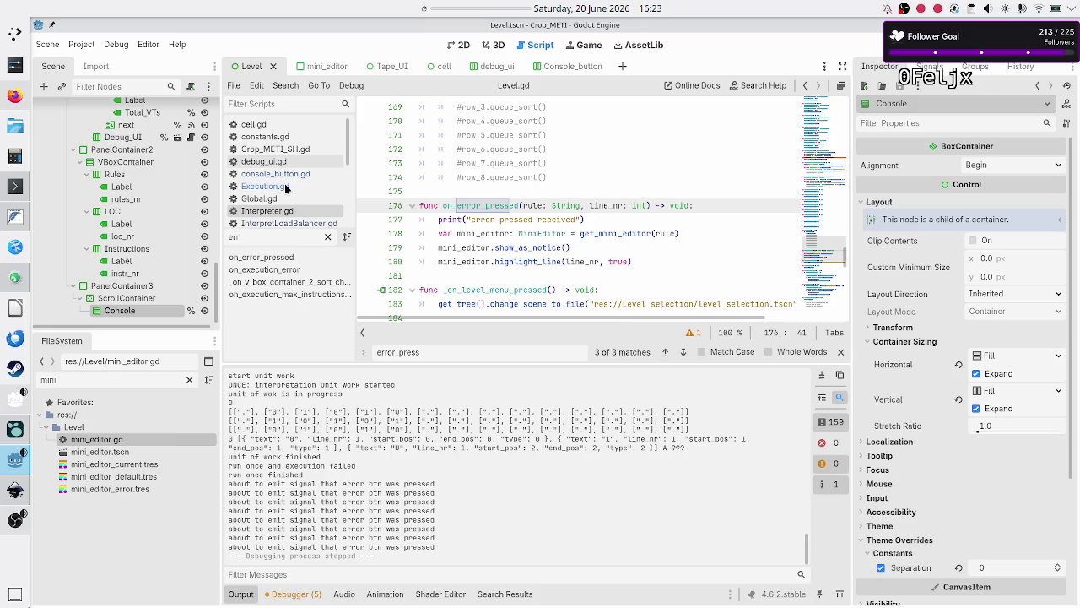
pyautogui.click(285, 187)
pyautogui.click(302, 176)
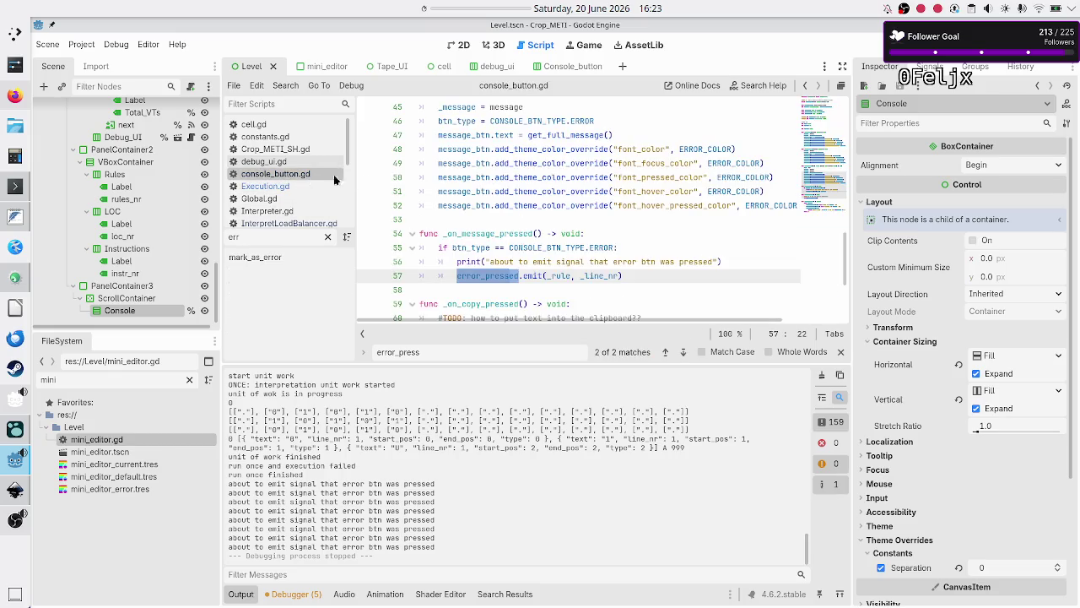
pyautogui.click(497, 275)
pyautogui.scroll(10, 497, 274)
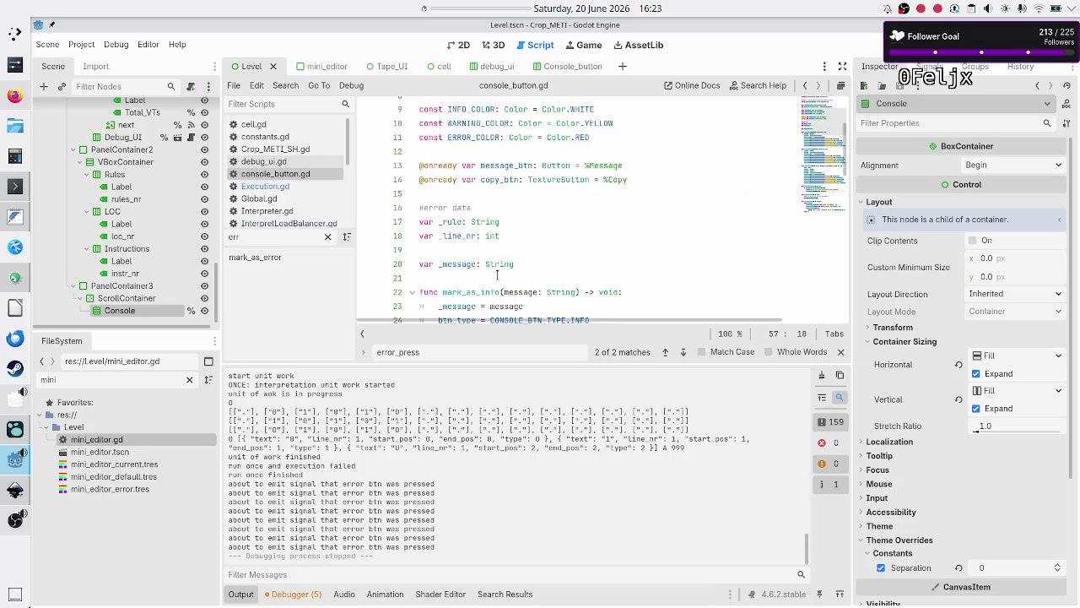
pyautogui.scroll(3, 497, 275)
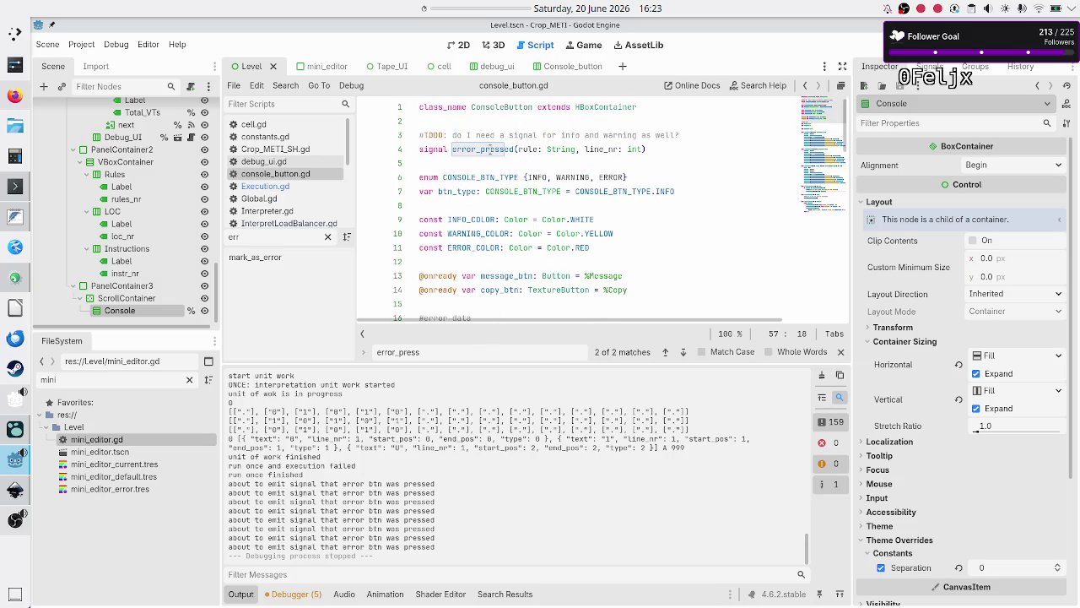
pyautogui.doubleClick(492, 148)
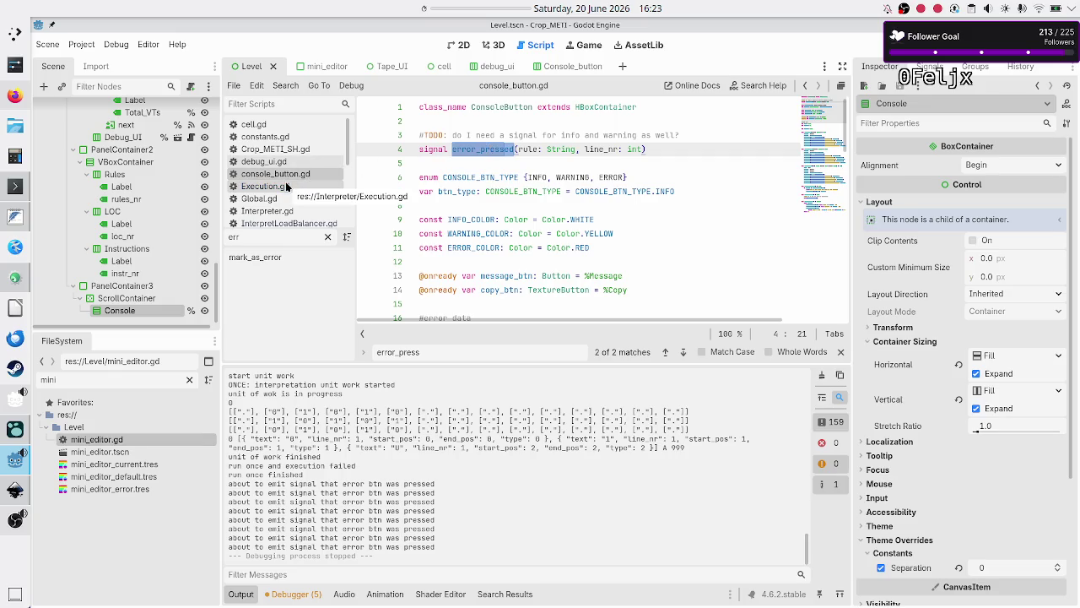
pyautogui.scroll(-2, 287, 186)
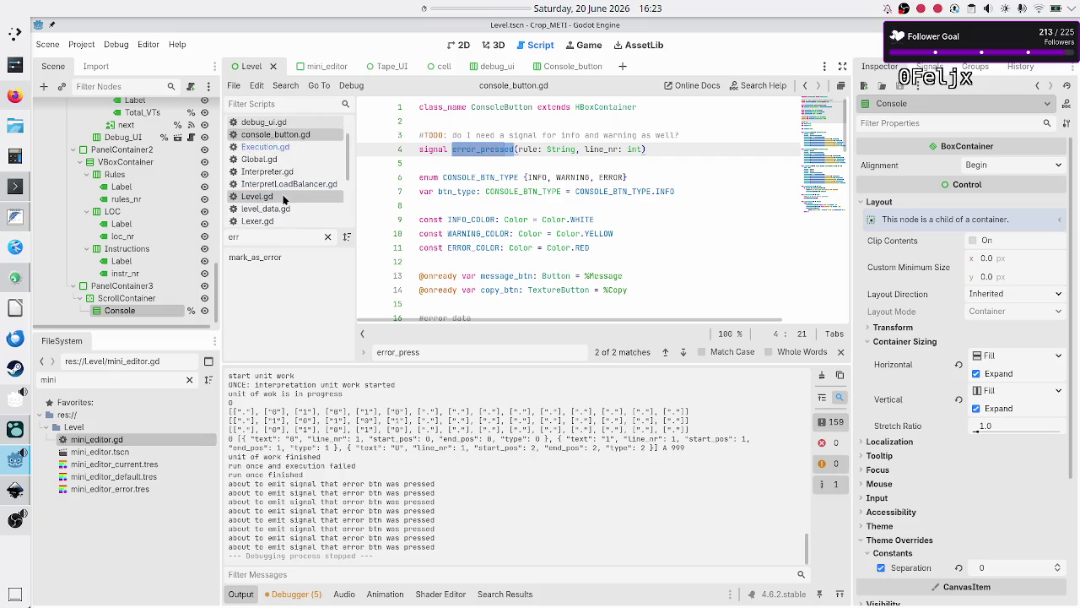
pyautogui.click(283, 199)
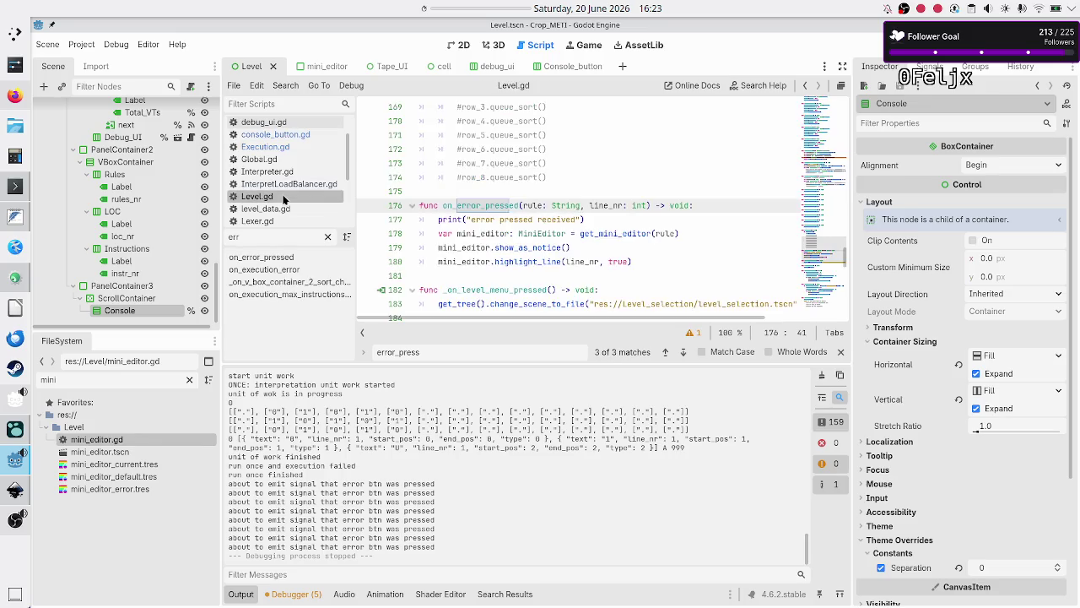
# - Search Level.gd for on_error_pressed and find the console messages loop in _ready
pyautogui.click(542, 234)
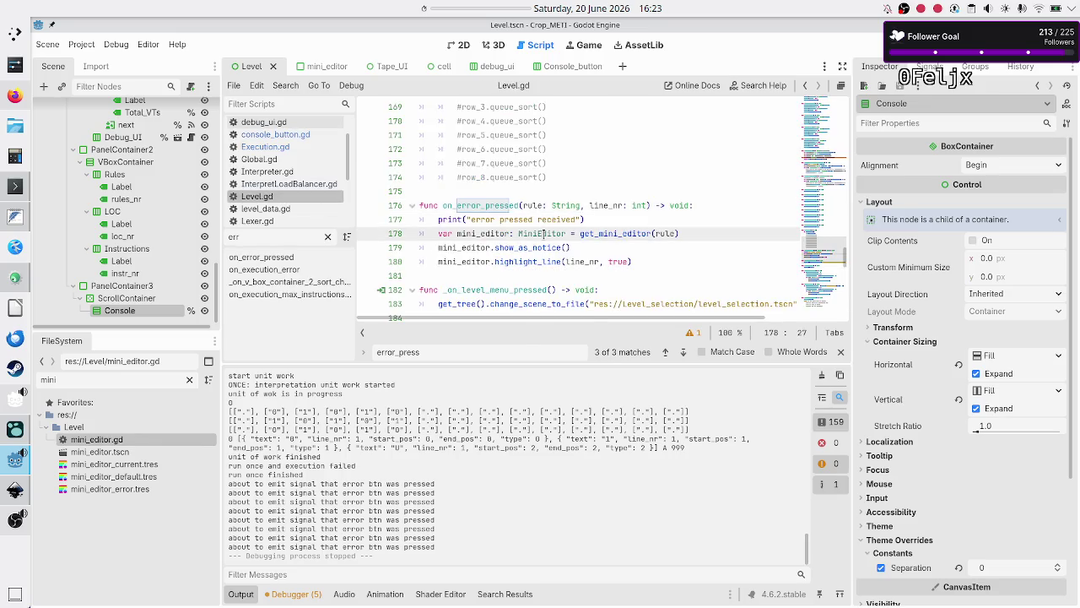
pyautogui.hotkey('ctrl', 'f')
pyautogui.write('o')
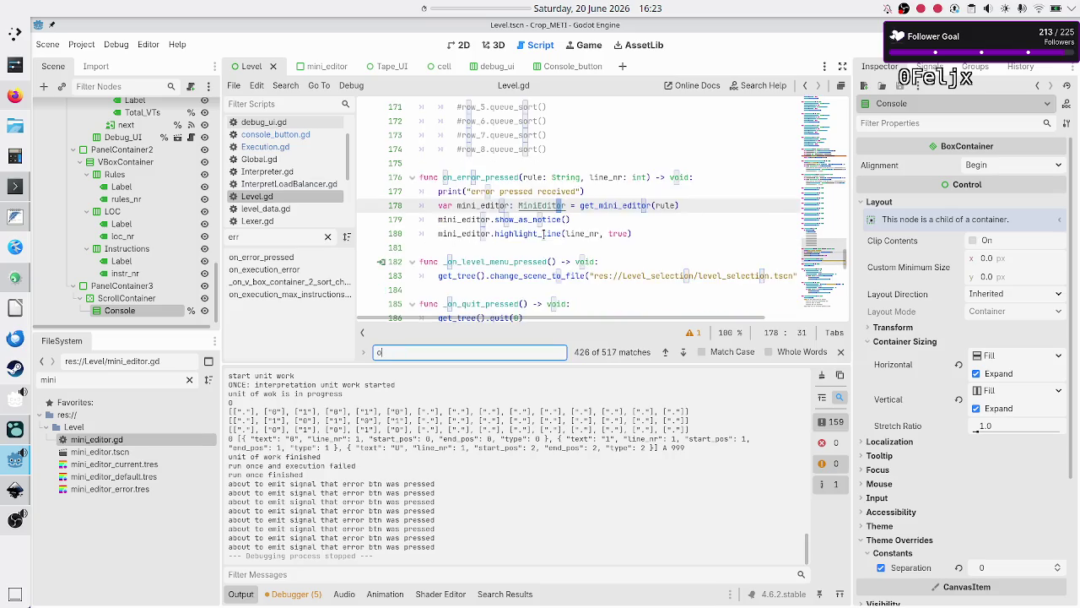
pyautogui.write('n_error_pressed')
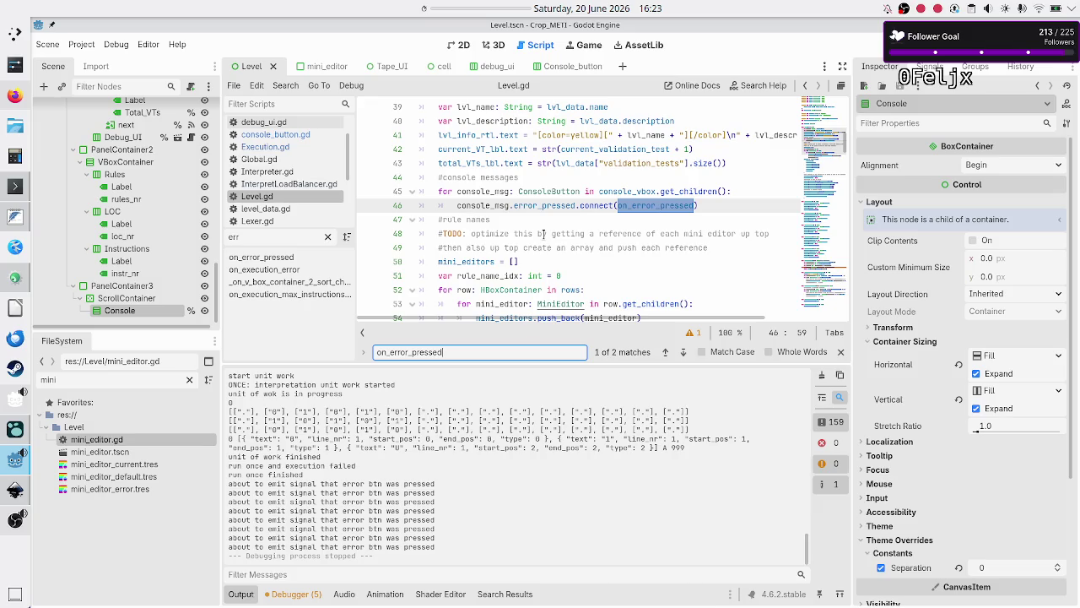
pyautogui.scroll(2, 557, 181)
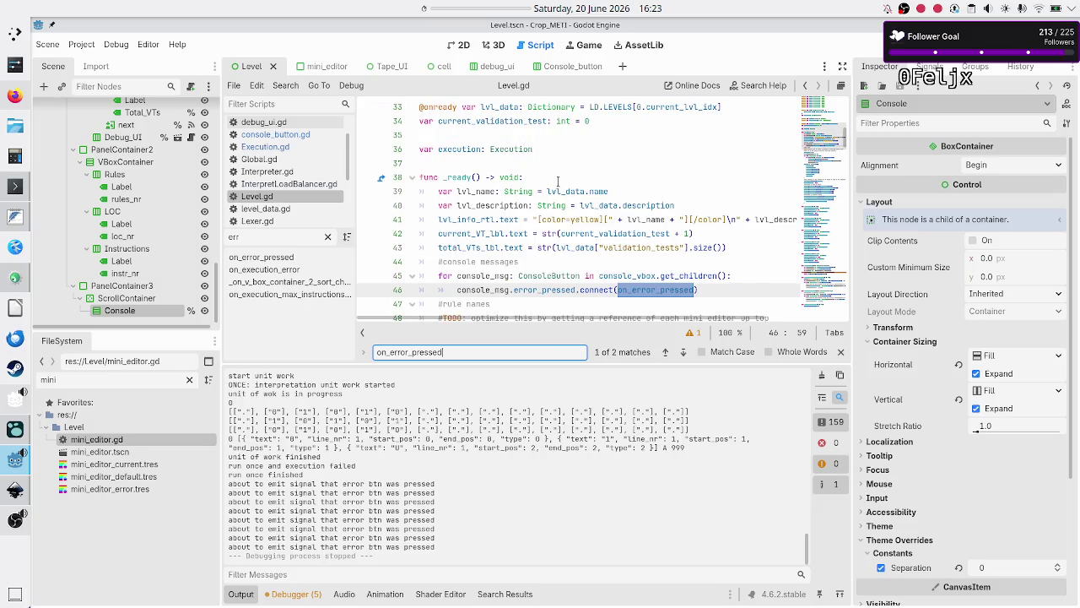
pyautogui.scroll(-2, 558, 181)
pyautogui.scroll(2, 557, 181)
pyautogui.click(530, 262)
pyautogui.press('Down')
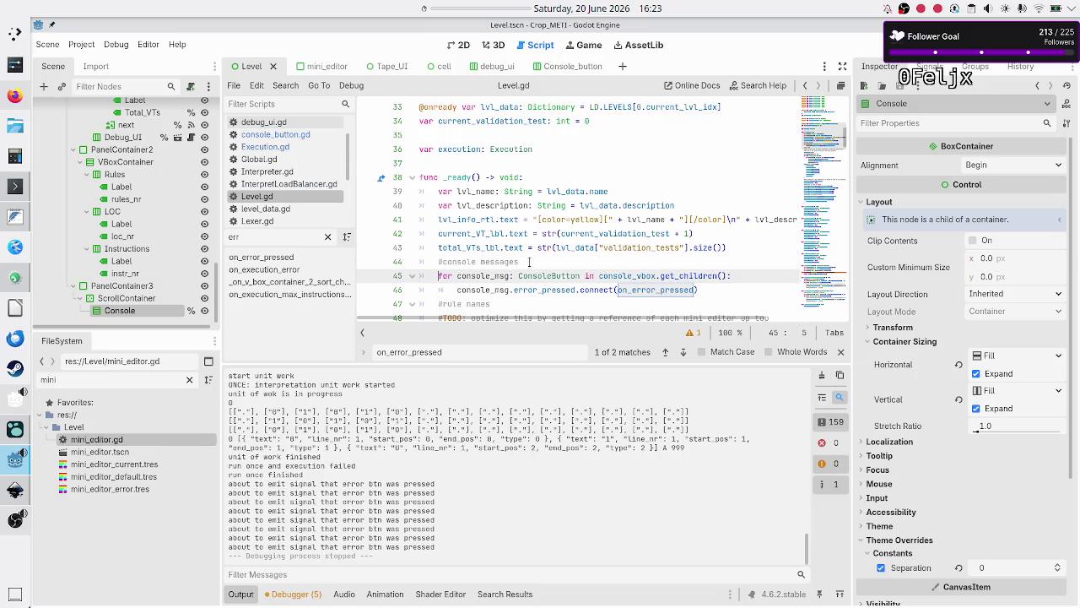
pyautogui.press('Up')
pyautogui.press('Up')
pyautogui.press('Up')
pyautogui.press('Home')
# - Cut the error_pressed connect call from line 46 of the loop
pyautogui.press('Down')
pyautogui.press('Down')
pyautogui.press('Down')
pyautogui.press('Down')
pyautogui.press('Home')
pyautogui.hotkey('shift', 'Down')
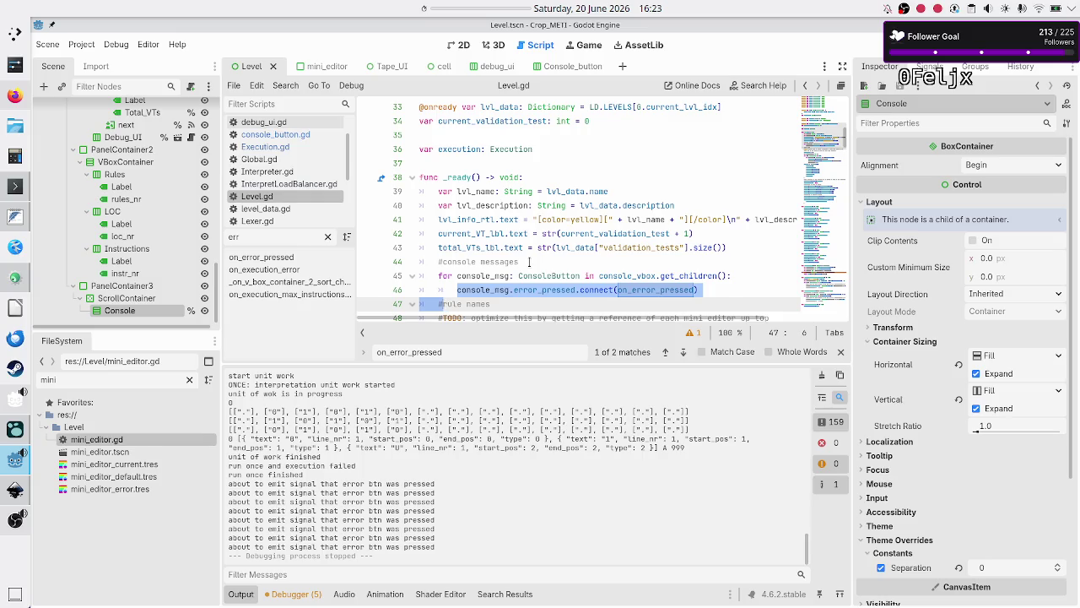
pyautogui.hotkey('shift', 'Left')
pyautogui.hotkey('shift', 'Left')
pyautogui.hotkey('ctrl', 'c')
pyautogui.press('BackSpace')
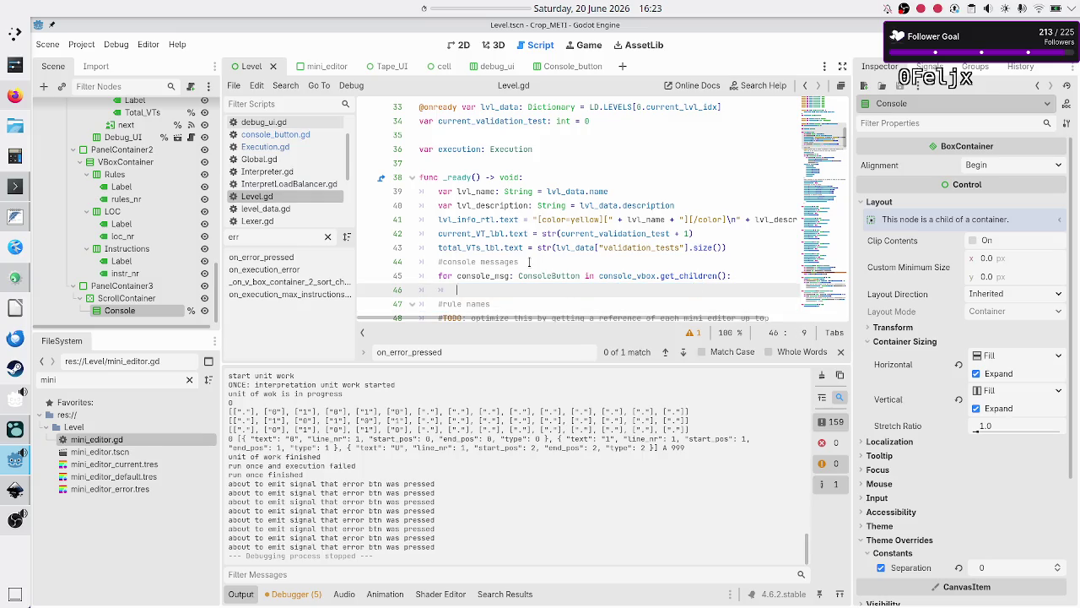
pyautogui.press('Home')
pyautogui.hotkey('shift', 'Up')
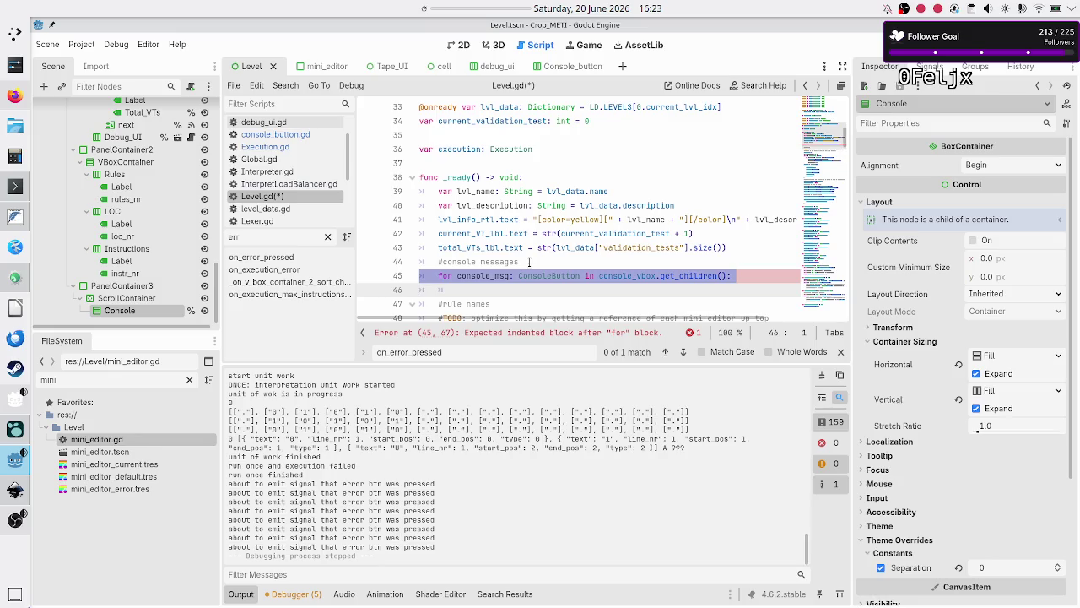
# - Delete the leftover console messages for loop and its comment, lines 44–46
pyautogui.press('Up')
pyautogui.hotkey('shift', 'Down')
pyautogui.hotkey('shift', 'Down')
pyautogui.hotkey('shift', 'End')
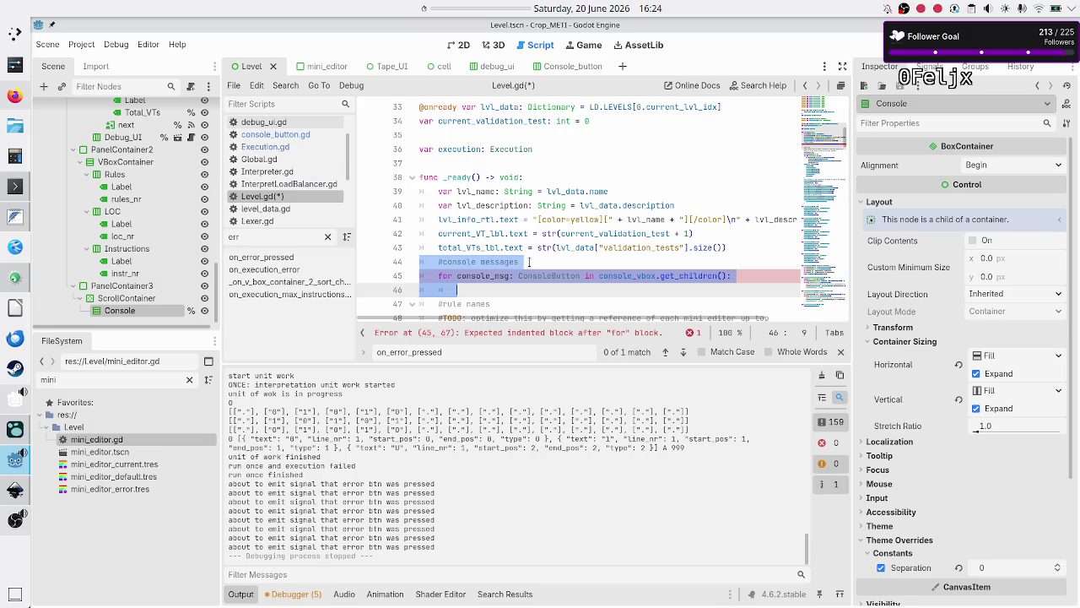
pyautogui.press('BackSpace')
pyautogui.press('BackSpace')
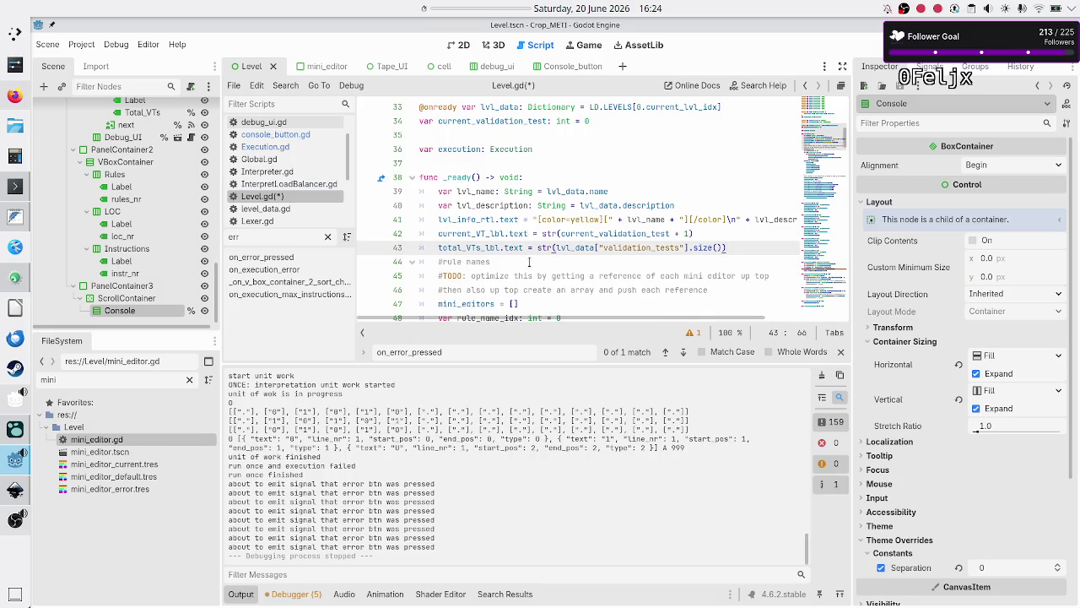
pyautogui.press('Down')
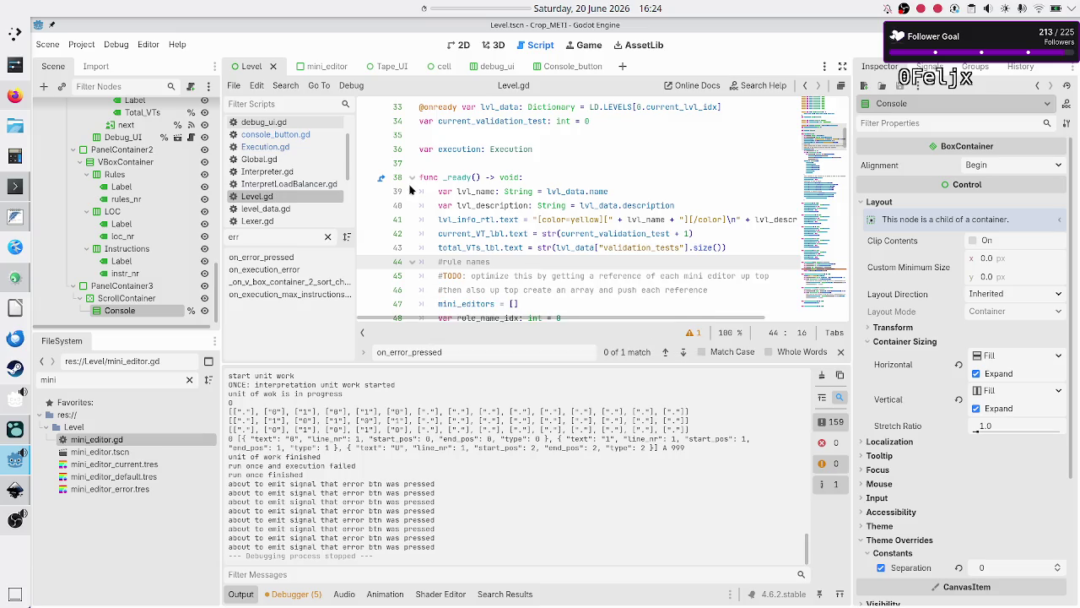
# - Open InterpretLoadBalancer.gd at line 119, where the max-instructions warning button is added to console_vbox
pyautogui.click(296, 185)
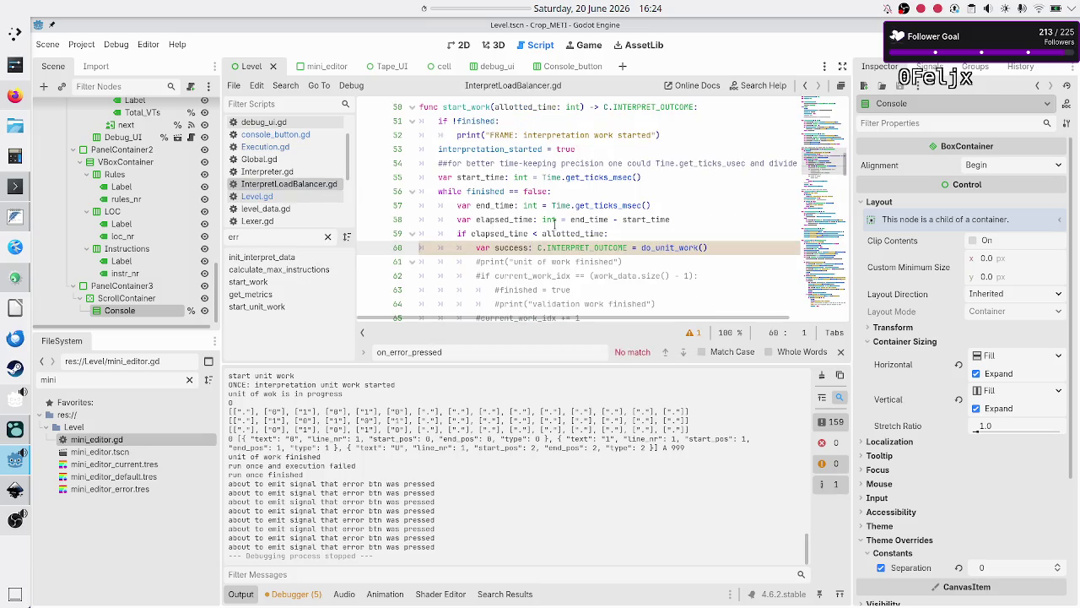
pyautogui.scroll(-9, 554, 224)
pyautogui.scroll(-5, 554, 224)
pyautogui.scroll(4, 554, 223)
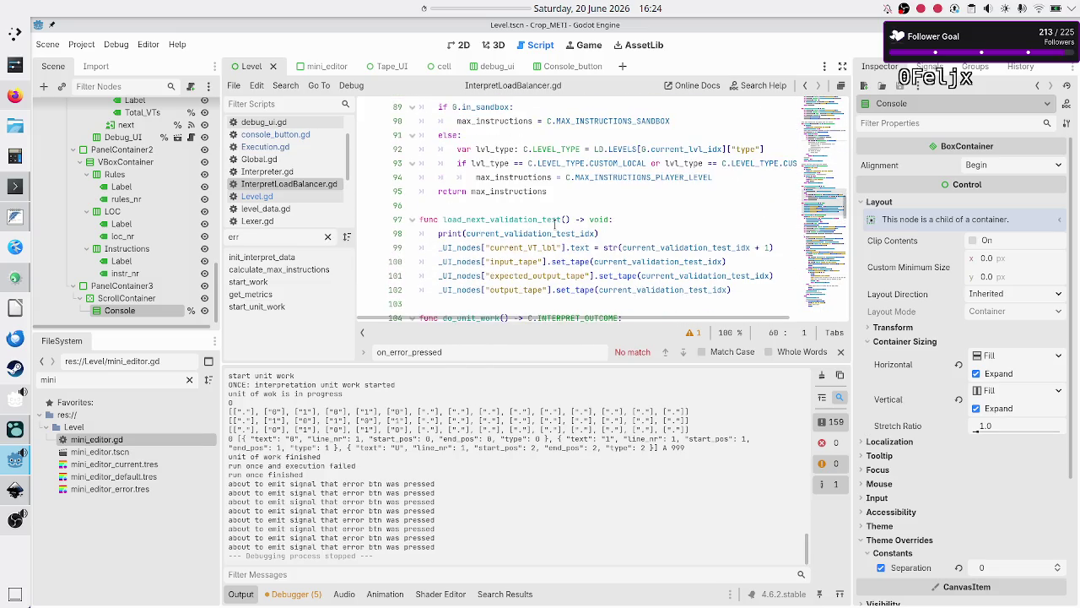
pyautogui.scroll(-3, 555, 223)
pyautogui.scroll(-6, 554, 224)
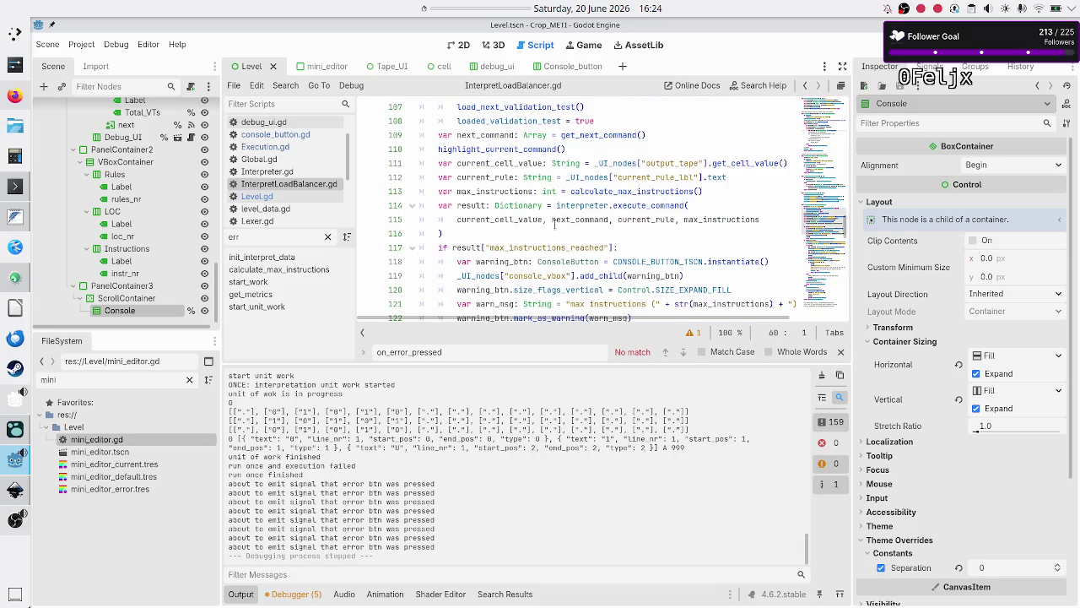
pyautogui.scroll(-2, 554, 223)
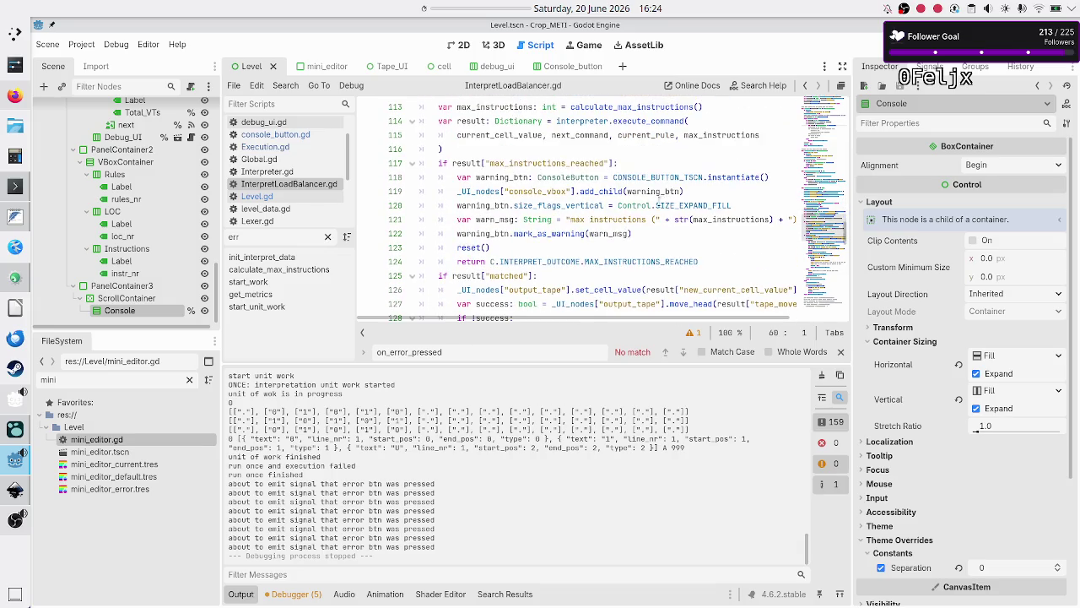
pyautogui.click(713, 192)
pyautogui.press('Home')
pyautogui.press('Home')
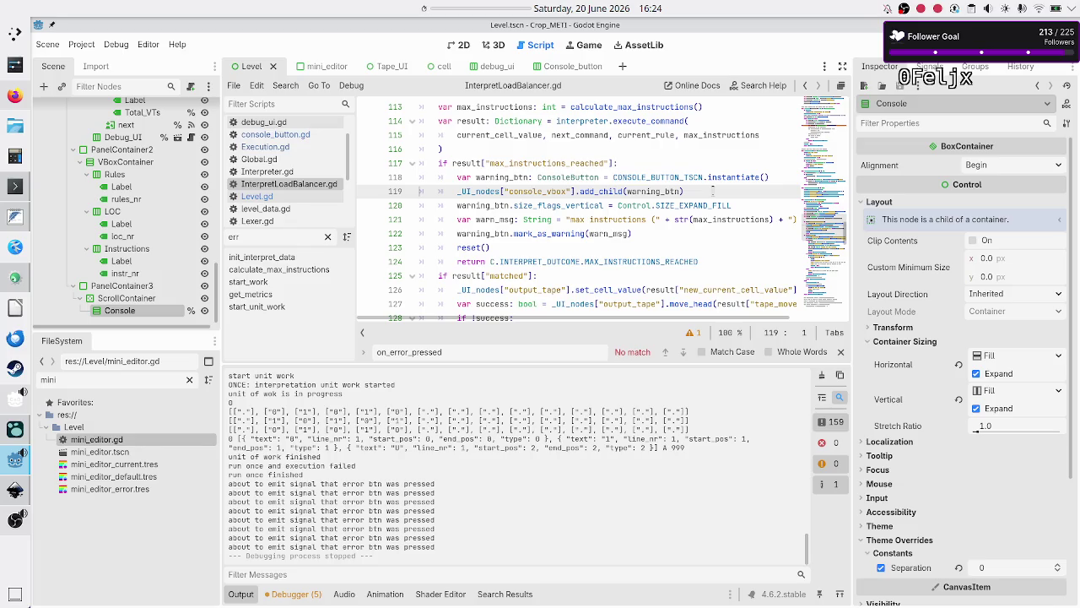
# - Paste the error_pressed connect line on line 120 and rename console_msg to warning_btn
pyautogui.click(713, 192)
pyautogui.press('Return')
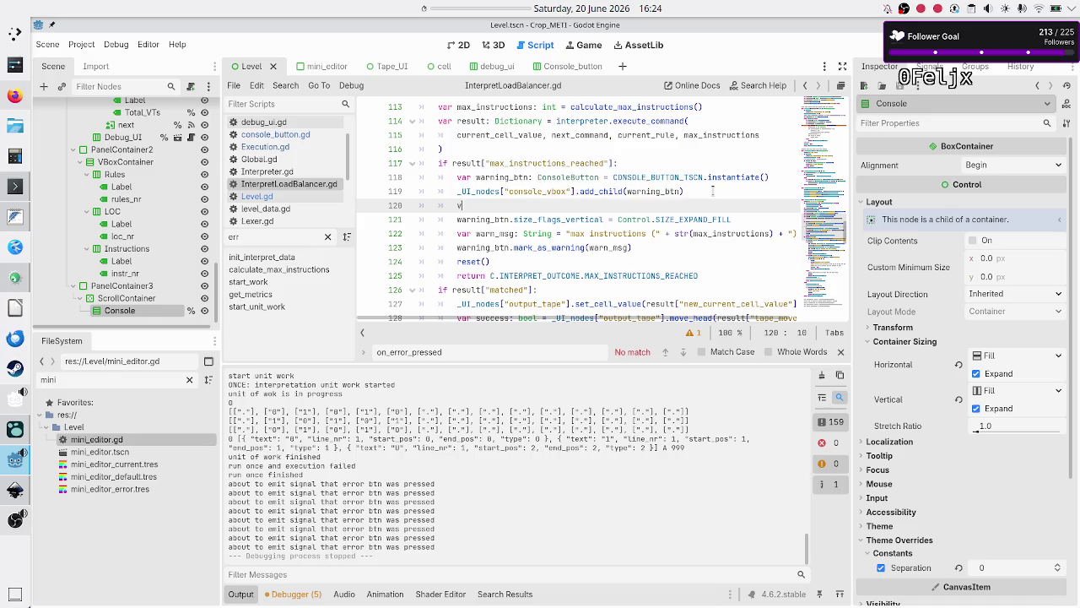
pyautogui.hotkey('ctrl', 'v')
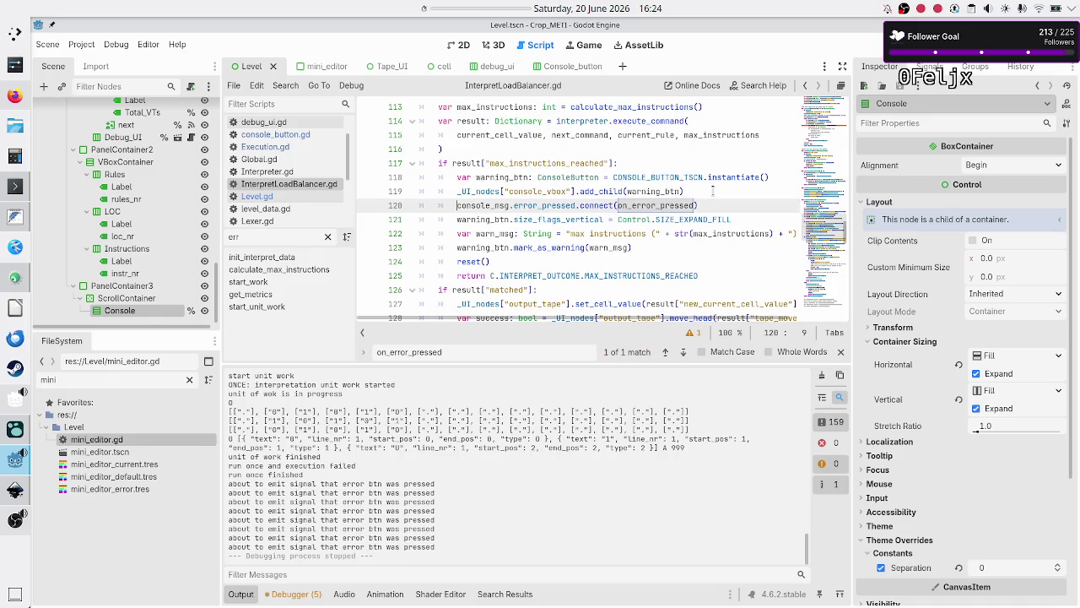
pyautogui.hotkey('shift', 'Right')
pyautogui.hotkey('shift', 'Right')
pyautogui.hotkey('shift', 'Right')
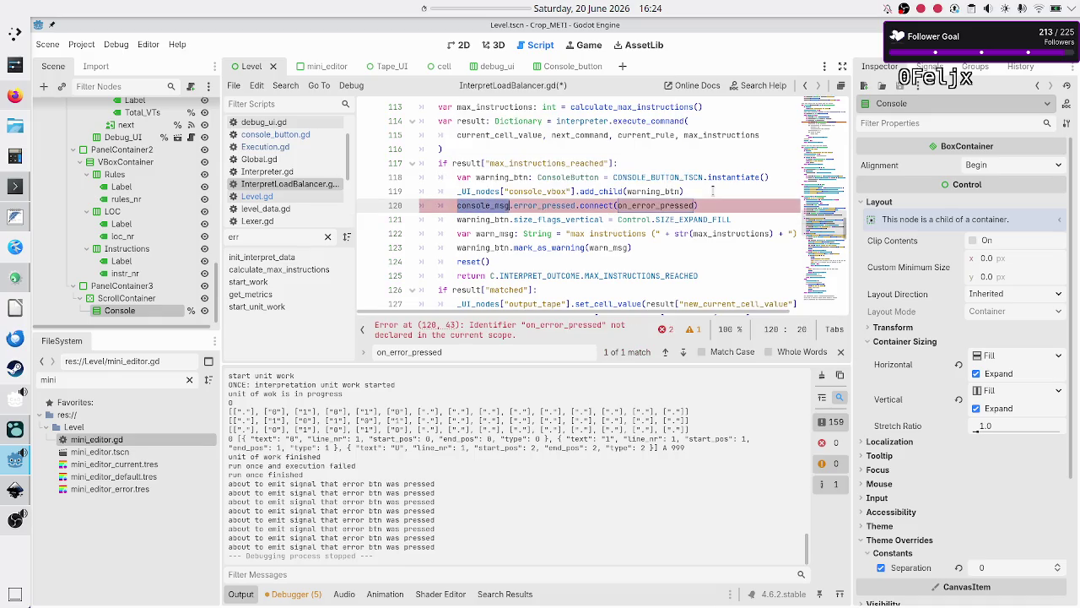
pyautogui.write('warning_bt')
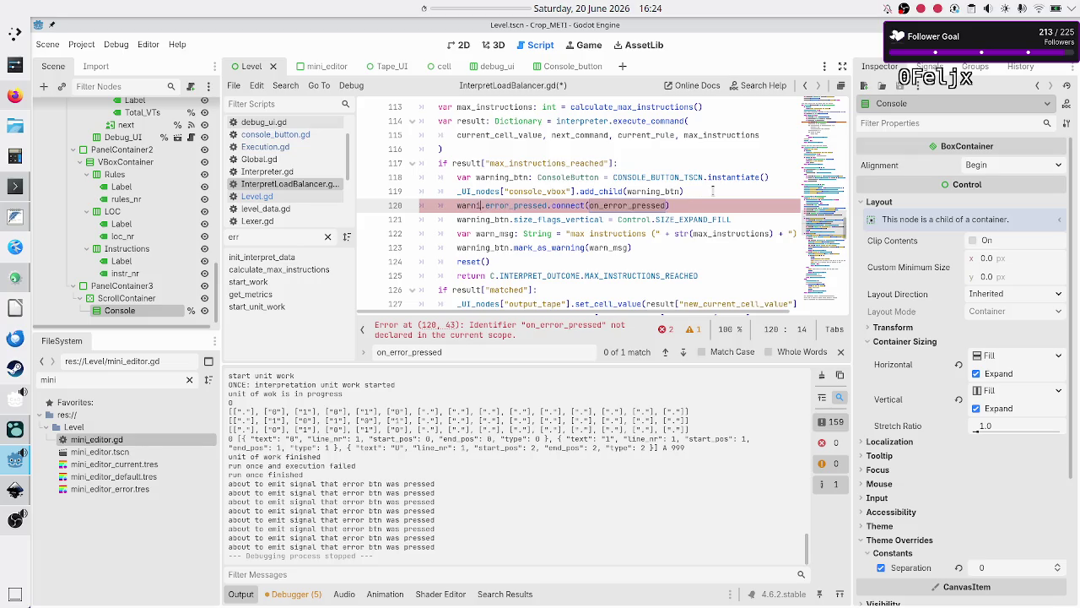
pyautogui.press('Escape')
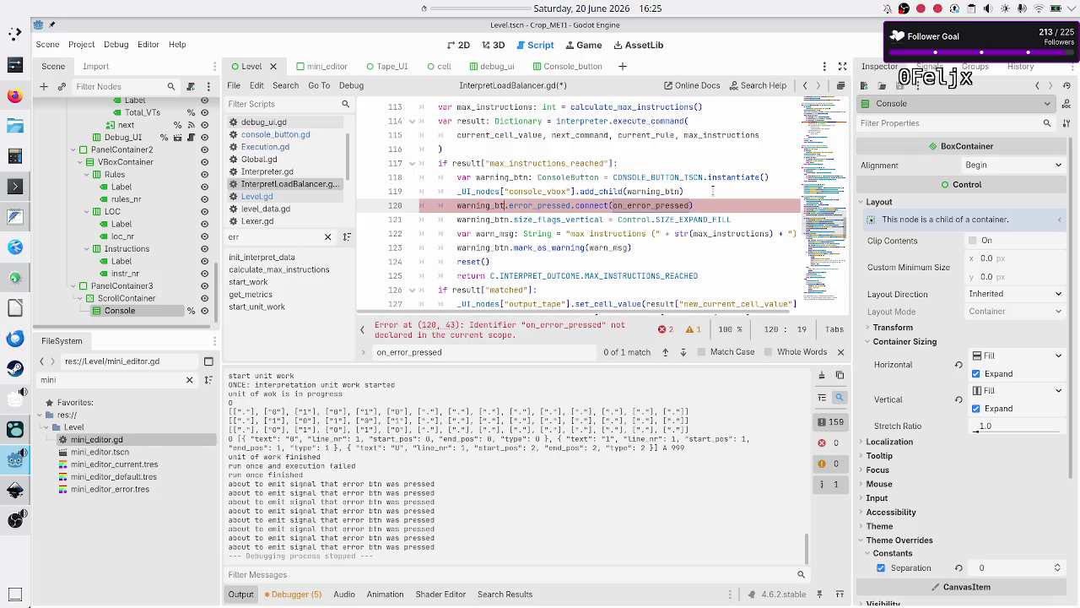
pyautogui.write('n')
pyautogui.press('Right')
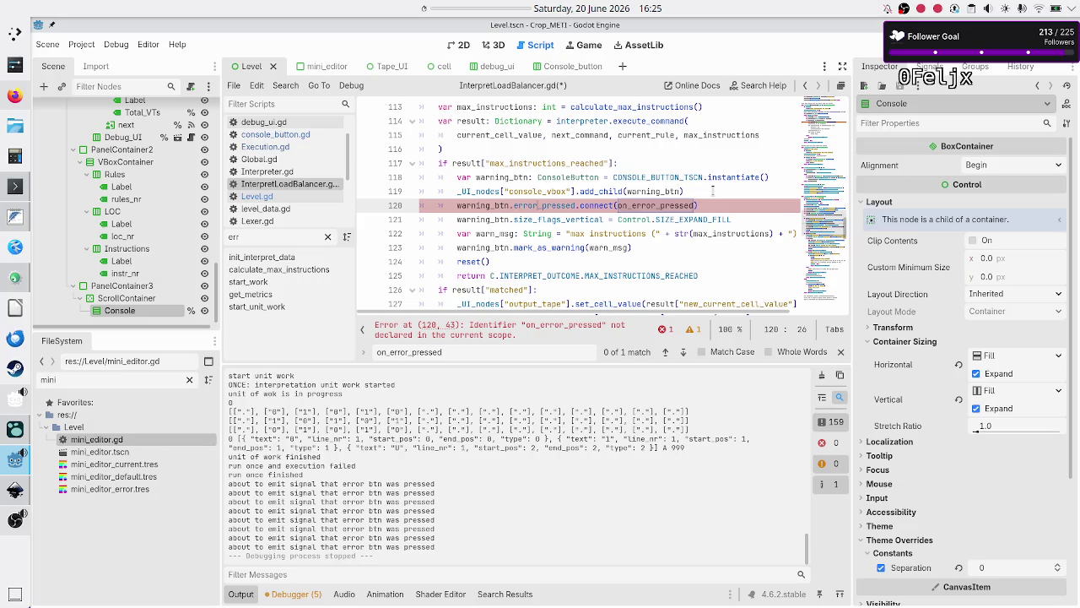
# - Cut the connect statement back out and delete the empty line 120
pyautogui.press('Left')
pyautogui.press('Left')
pyautogui.press('Left')
pyautogui.press('Home')
pyautogui.hotkey('shift', 'End')
pyautogui.hotkey('ctrl', 'c')
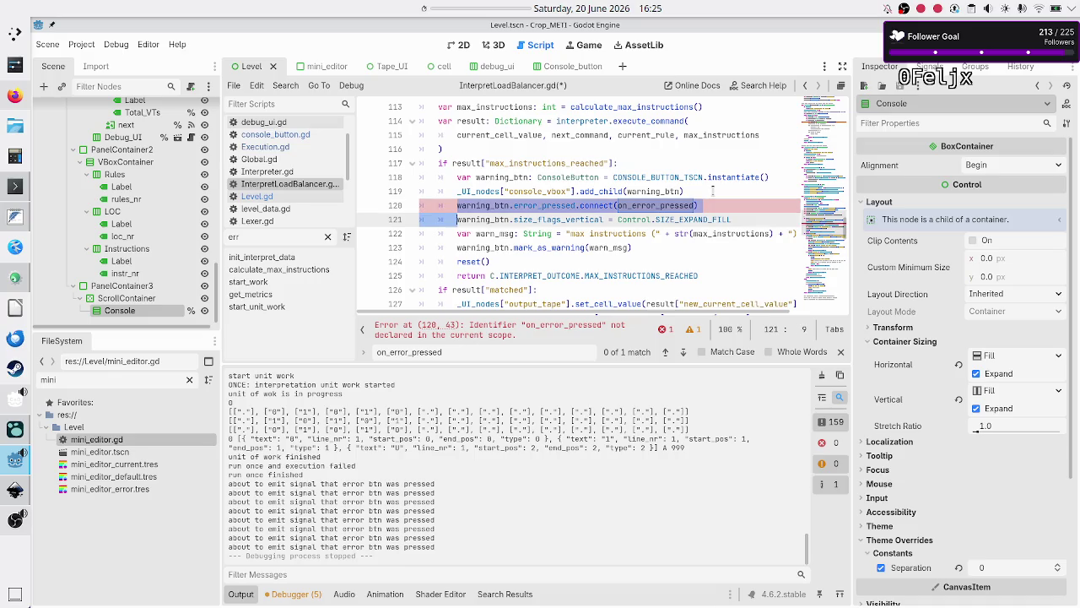
pyautogui.press('BackSpace')
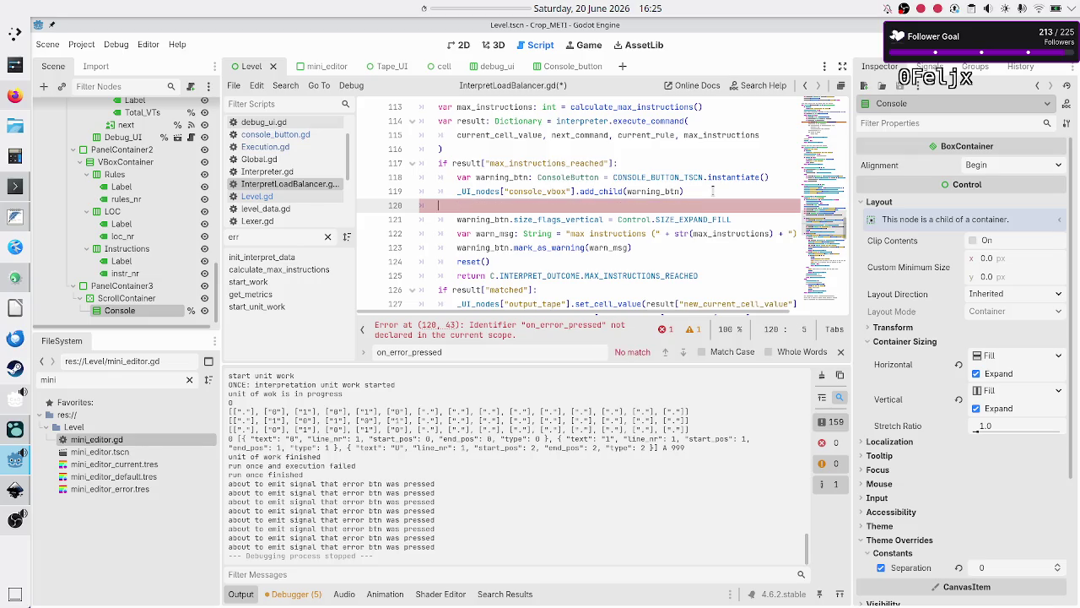
pyautogui.hotkey('ctrl', 'shift', 'k')
pyautogui.press('Down')
pyautogui.press('Down')
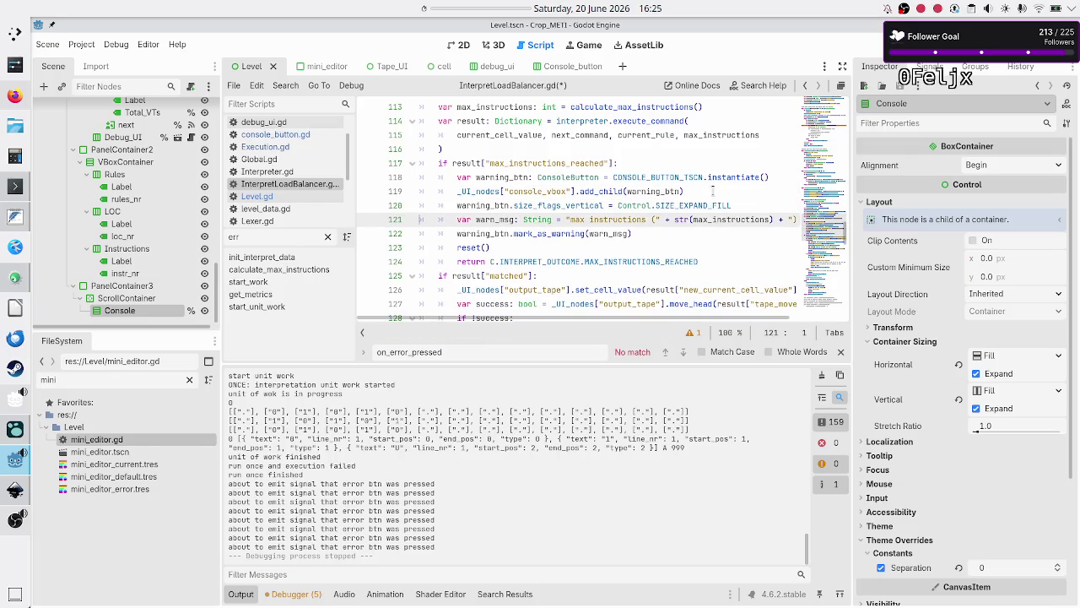
pyautogui.press('Down')
pyautogui.press('Down')
pyautogui.press('Down')
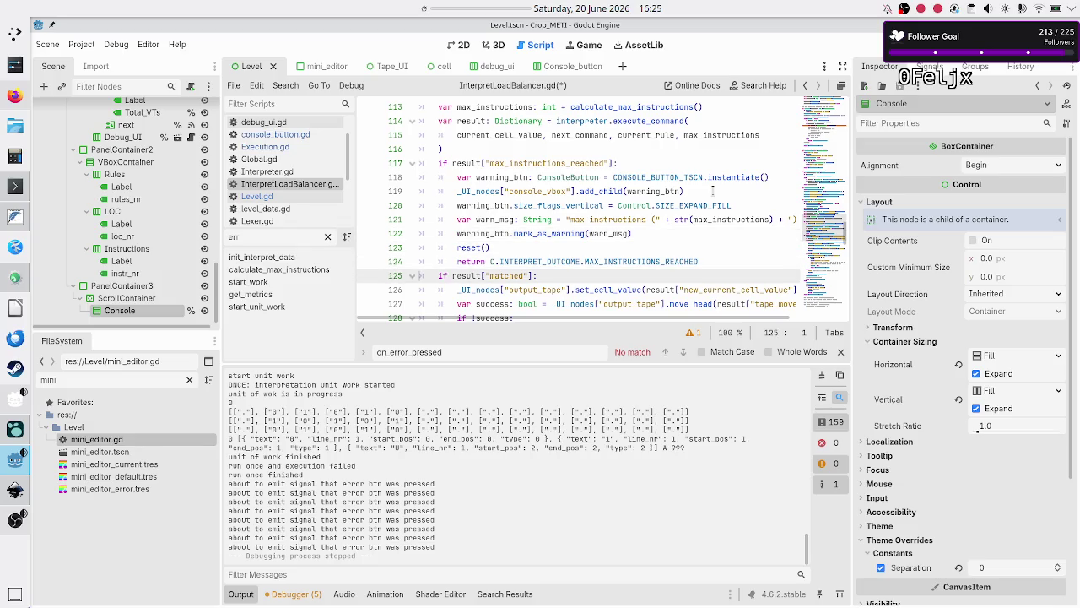
# - Paste the connect line below error_btn's add_child and change warning_btn to error_btn
pyautogui.press('Up')
pyautogui.press('Up')
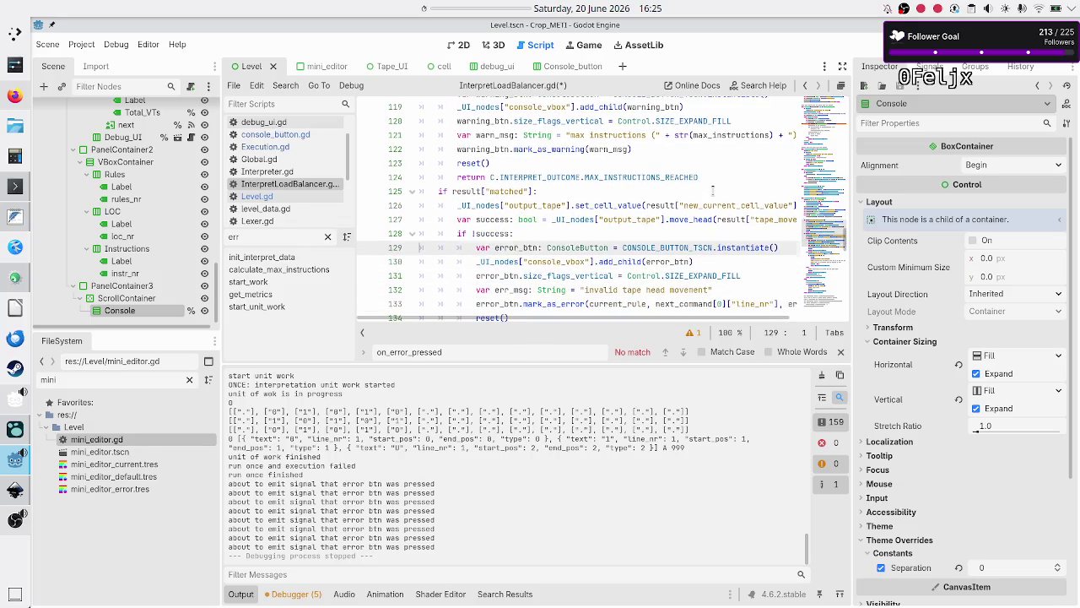
pyautogui.press('Down')
pyautogui.press('Down')
pyautogui.hotkey('ctrl', 'v')
pyautogui.press('Tab')
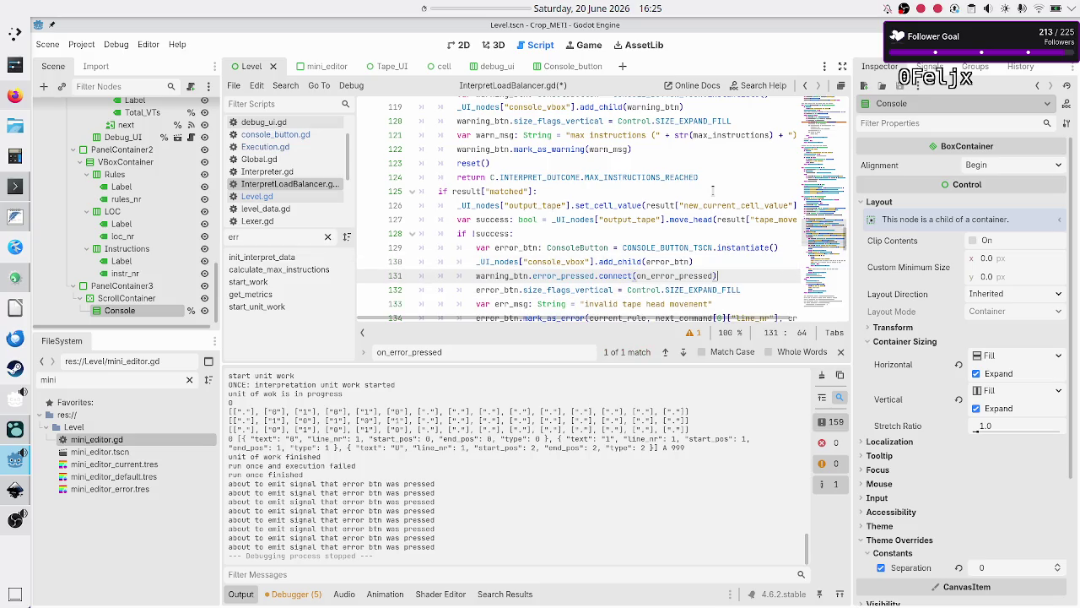
pyautogui.hotkey('shift', 'Right')
pyautogui.hotkey('shift', 'Right')
pyautogui.hotkey('shift', 'Right')
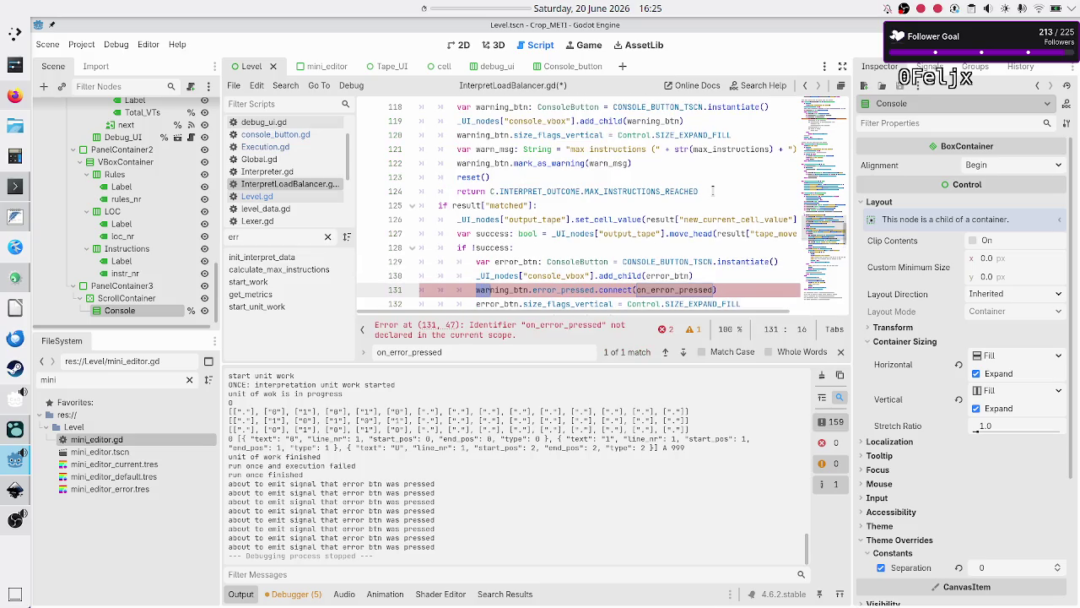
pyautogui.write('error')
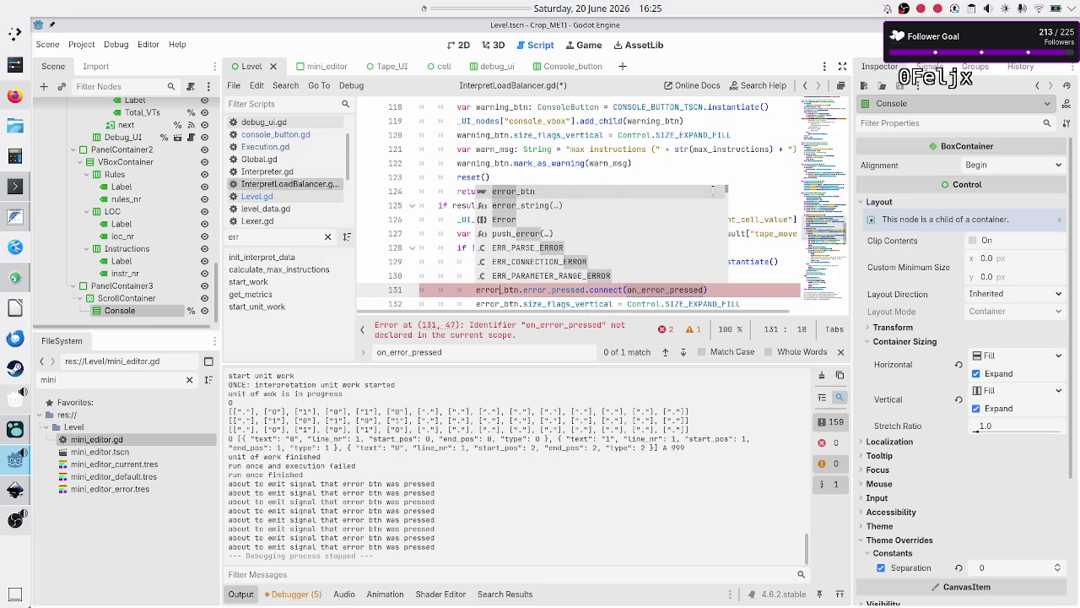
pyautogui.press('Tab')
# - Check the on_error_pressed callback name at the end of the line 131 connect call
pyautogui.press('Right')
pyautogui.press('Right')
pyautogui.press('Right')
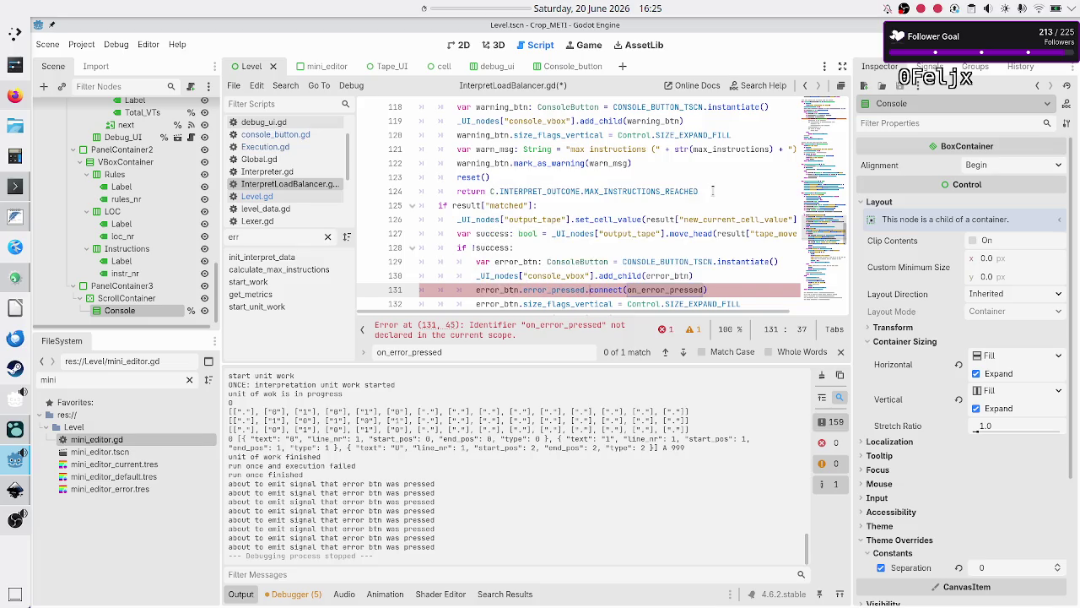
pyautogui.press('Right')
pyautogui.press('Right')
pyautogui.press('Right')
pyautogui.hotkey('shift', 'Left')
pyautogui.hotkey('shift', 'Left')
pyautogui.hotkey('shift', 'Left')
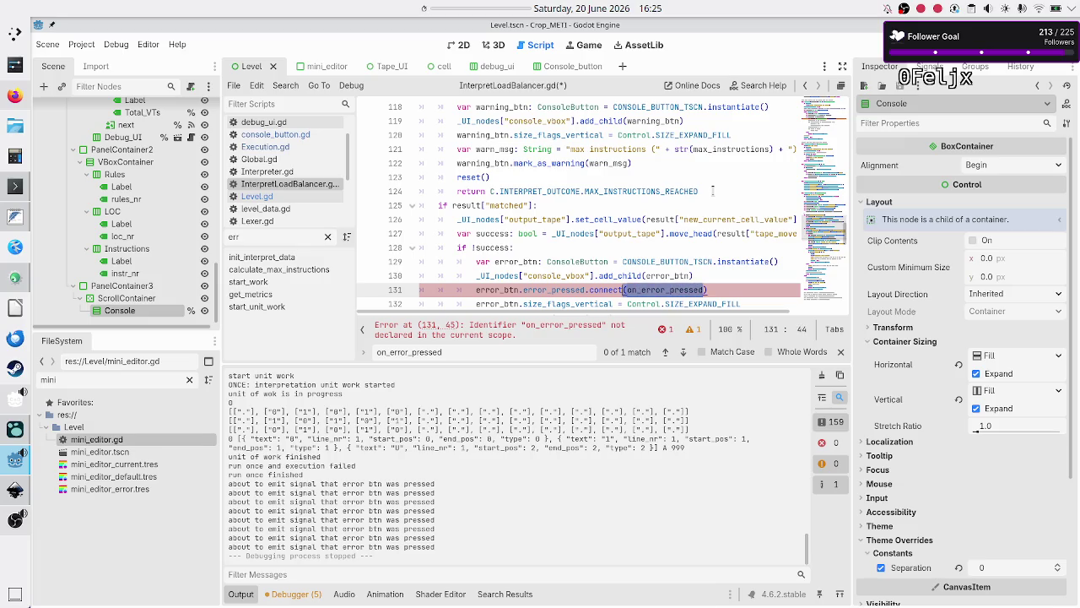
pyautogui.press('End')
pyautogui.hotkey('shift', 'Left')
pyautogui.hotkey('shift', 'Left')
pyautogui.hotkey('shift', 'Left')
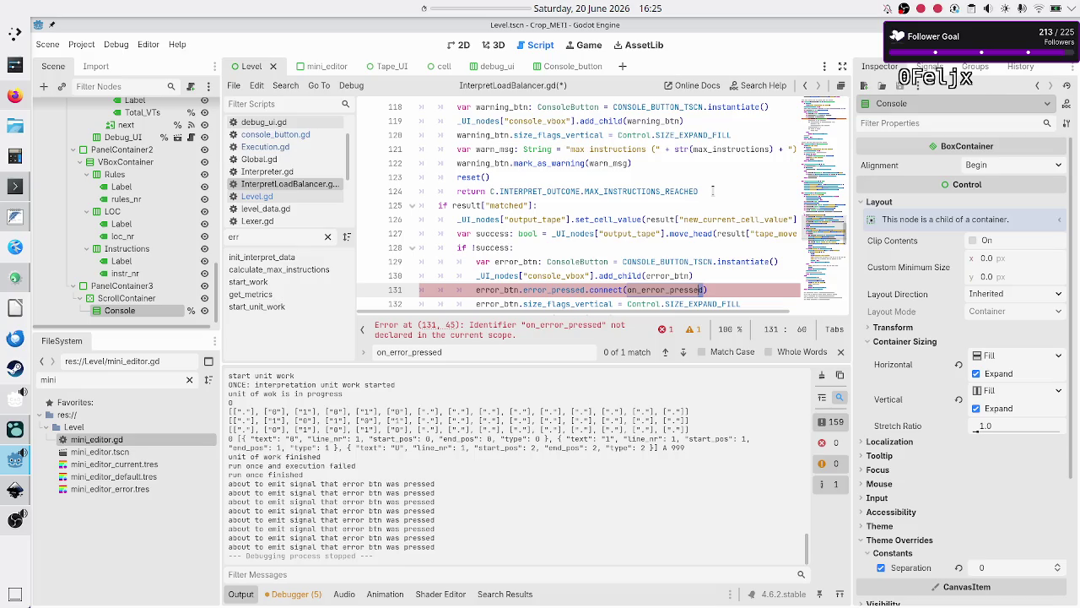
pyautogui.press('End')
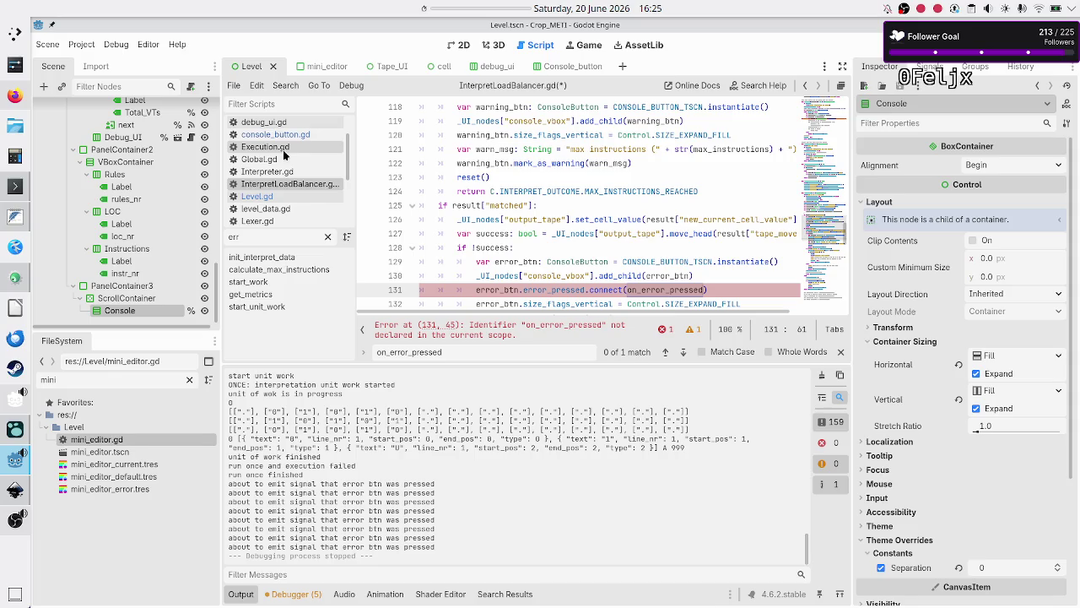
# - Open Level.gd at the console_vbox argument of the Execution.new call
pyautogui.scroll(3, 279, 156)
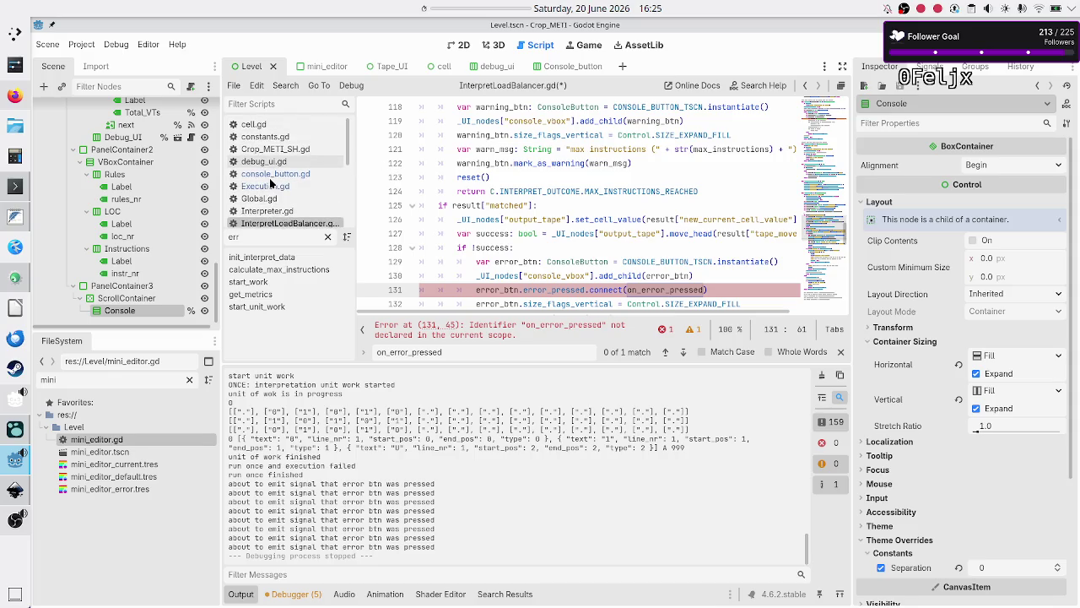
pyautogui.scroll(-3, 272, 169)
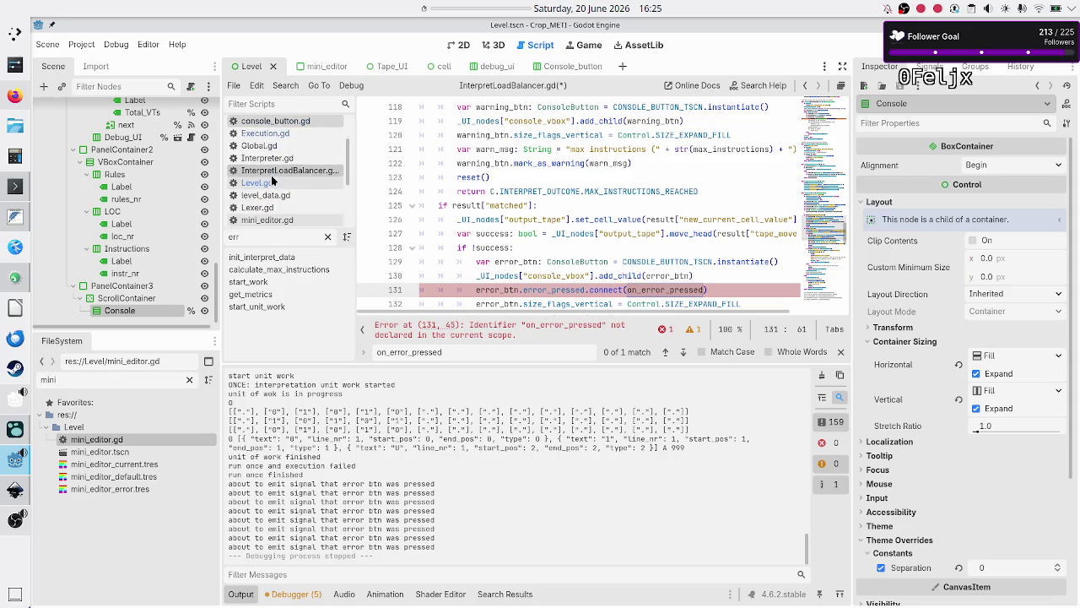
pyautogui.click(263, 182)
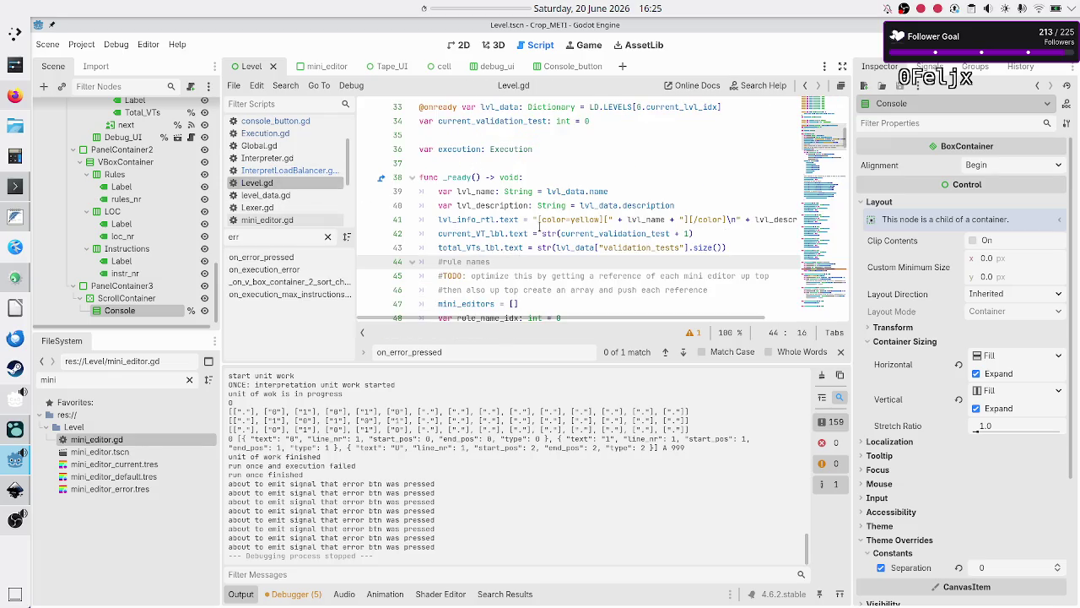
pyautogui.scroll(-4, 538, 226)
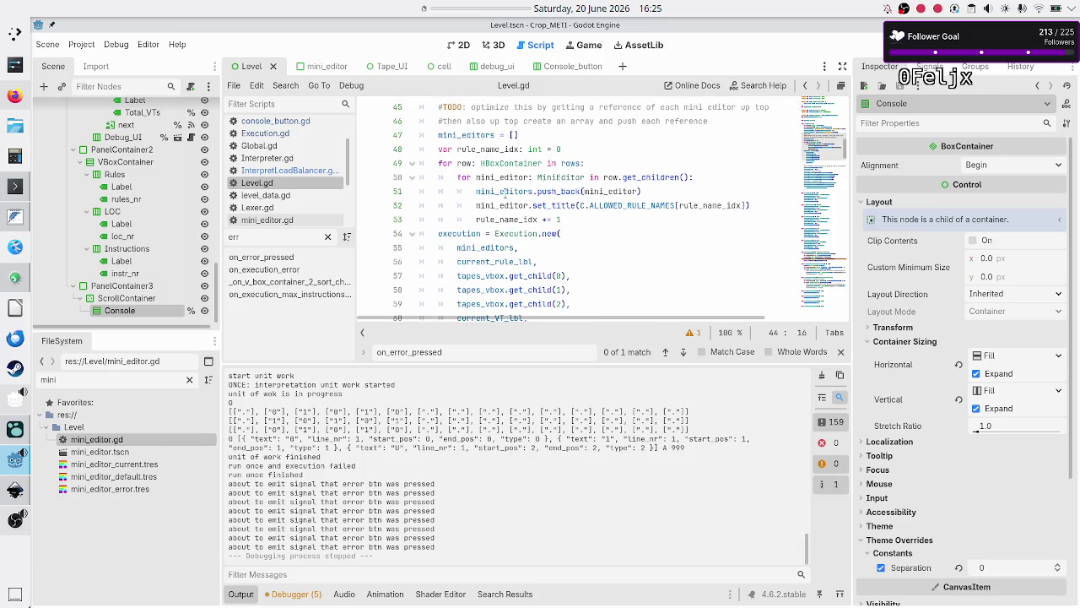
pyautogui.scroll(-2, 527, 236)
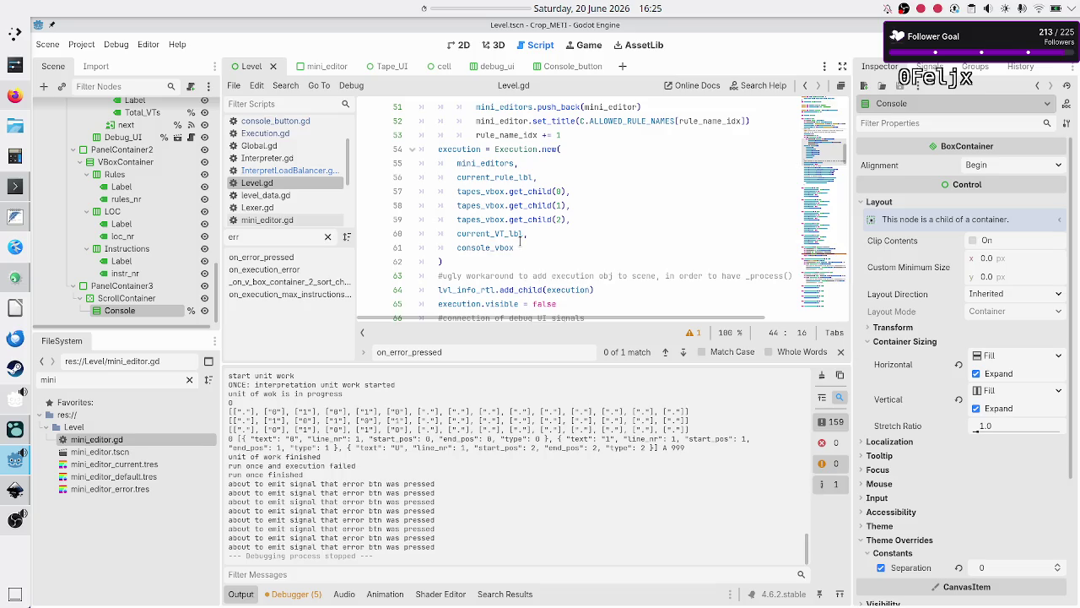
pyautogui.click(520, 248)
# - Add on_error_pressed, without parentheses, as a new argument after console_vbox and save Level.gd
pyautogui.press('BackSpace')
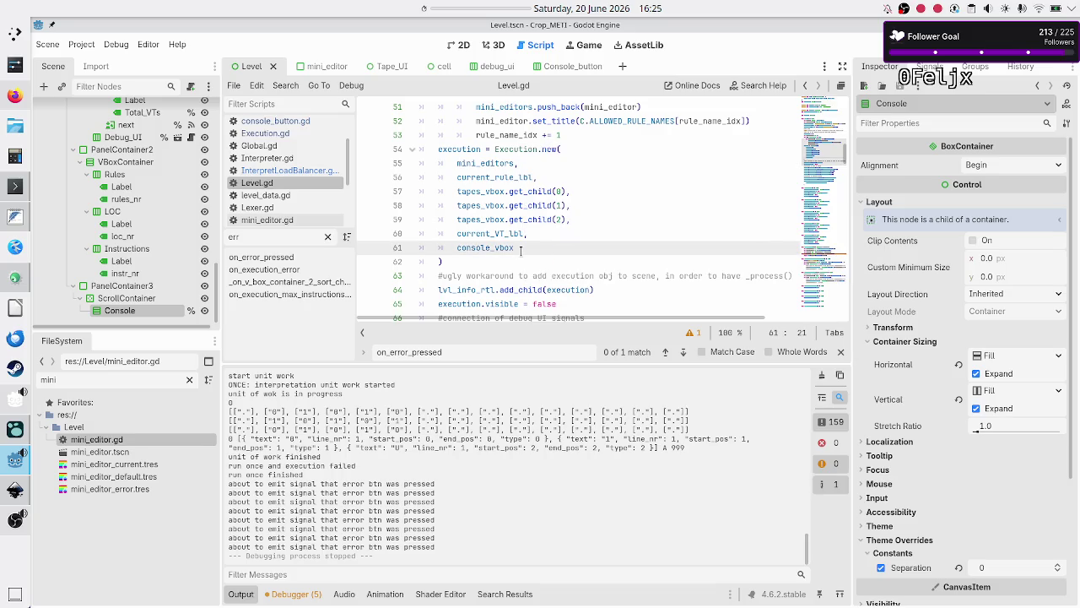
pyautogui.write(',')
pyautogui.press('Return')
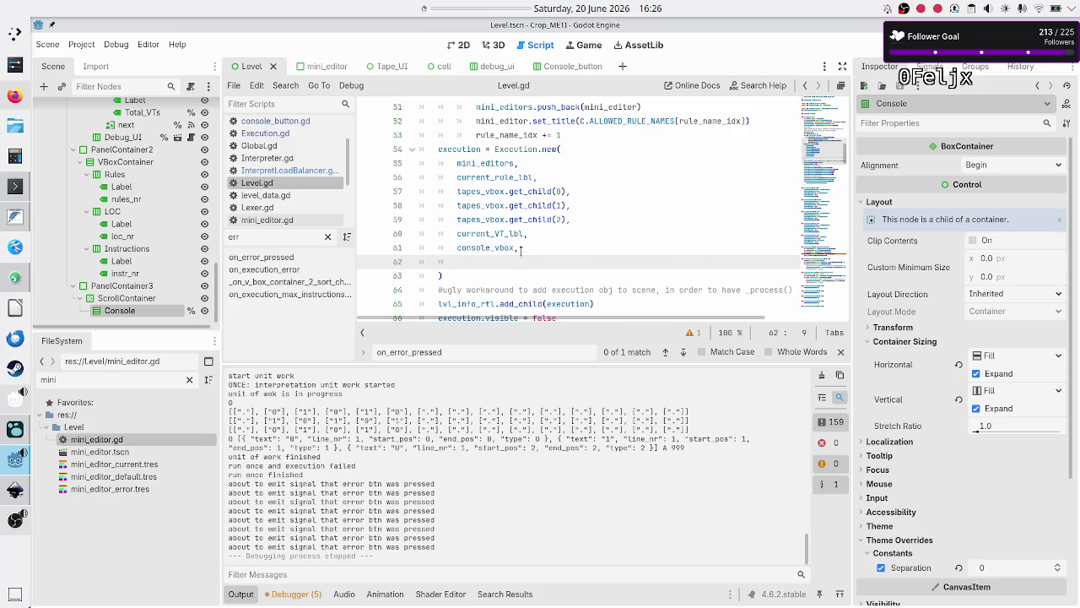
pyautogui.write('on_err')
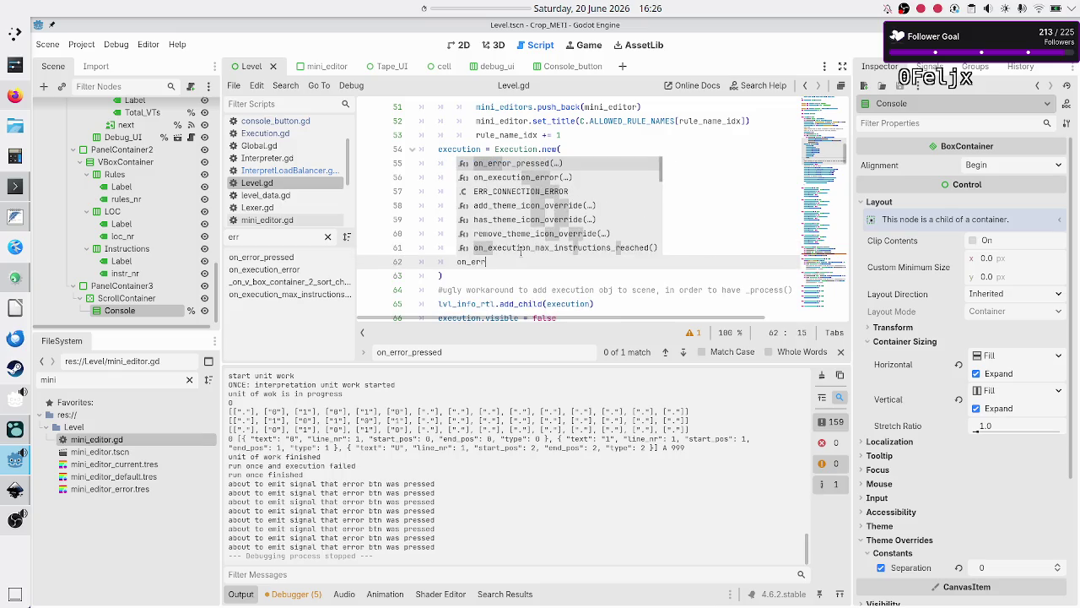
pyautogui.press('Return')
pyautogui.press('Right')
pyautogui.press('BackSpace')
pyautogui.press('BackSpace')
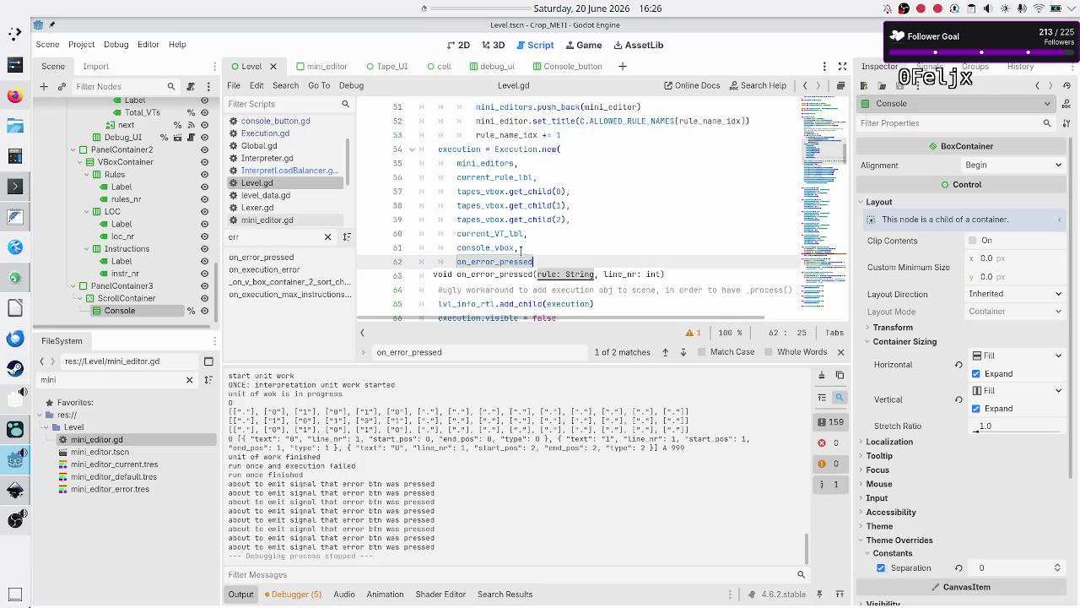
pyautogui.press('Down')
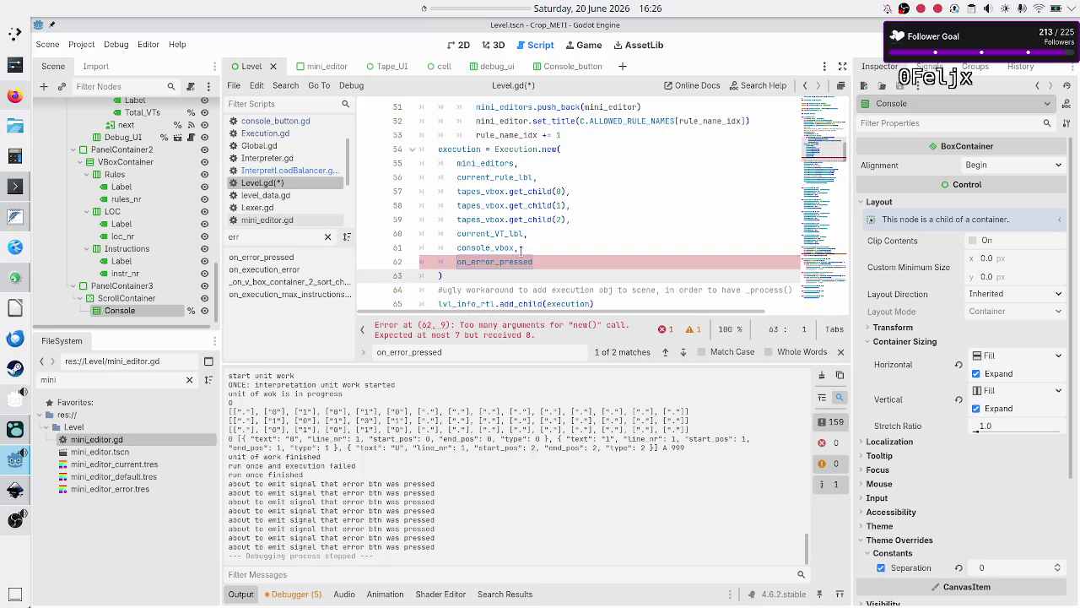
pyautogui.hotkey('ctrl', 's')
pyautogui.click(257, 133)
pyautogui.scroll(9, 613, 196)
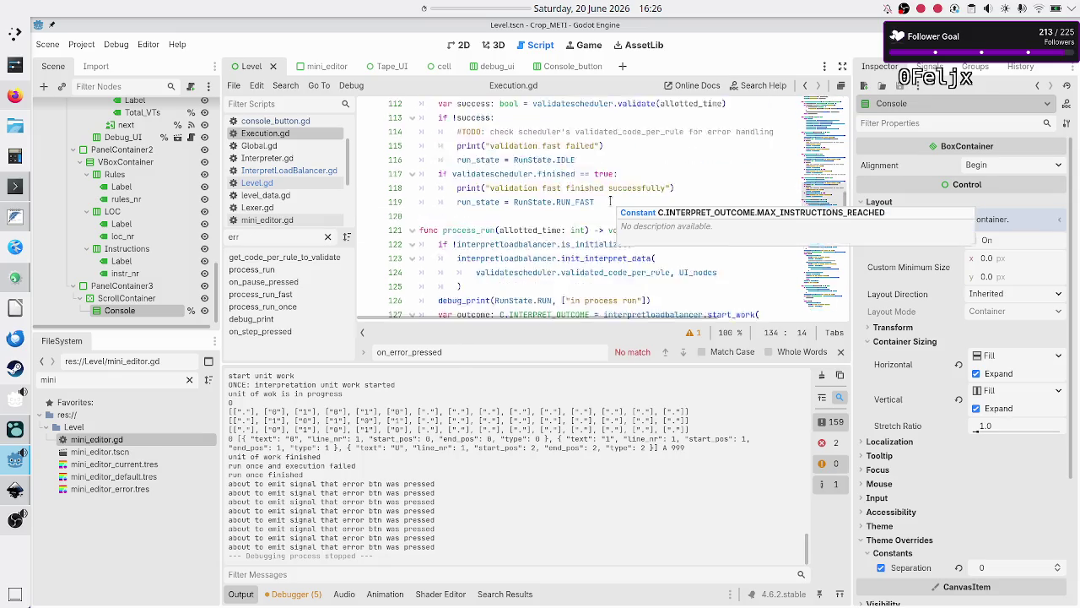
pyautogui.scroll(20, 613, 196)
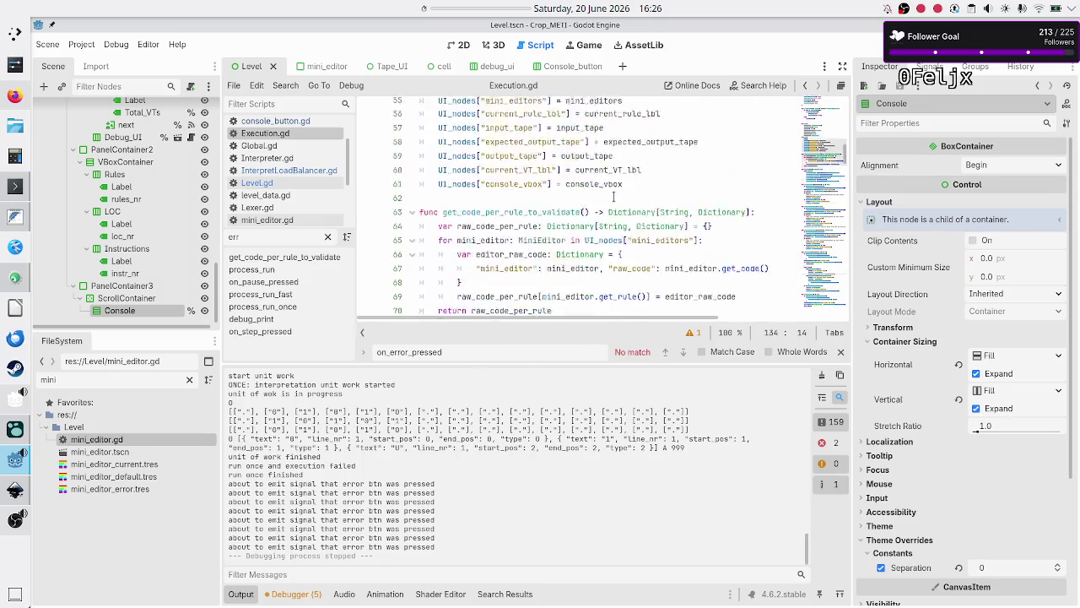
pyautogui.scroll(-6, 614, 196)
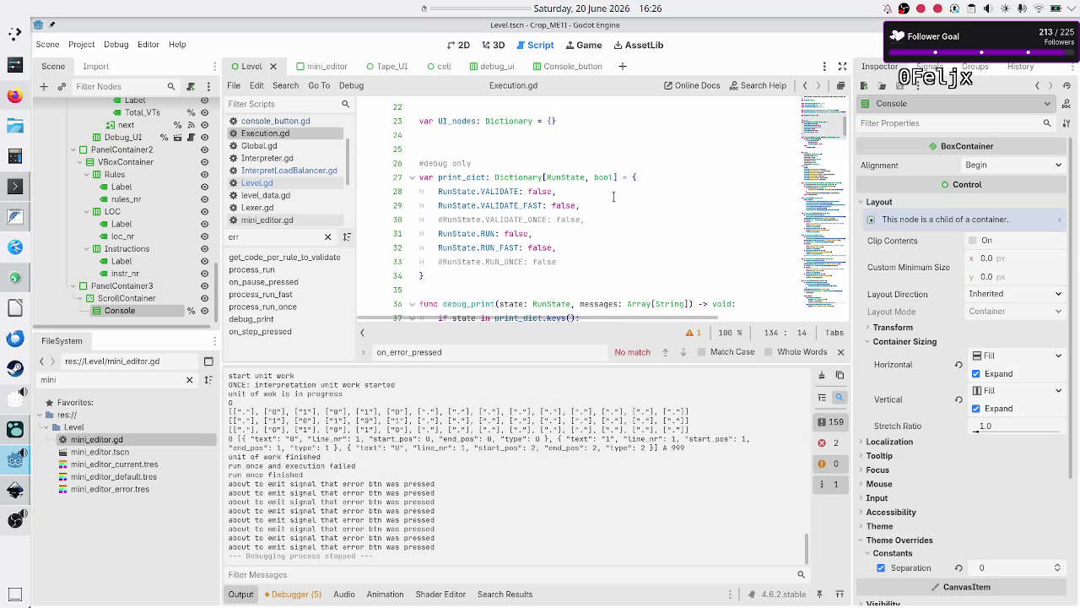
pyautogui.scroll(-3, 613, 195)
pyautogui.scroll(4, 613, 195)
pyautogui.scroll(6, 613, 196)
pyautogui.scroll(-10, 614, 196)
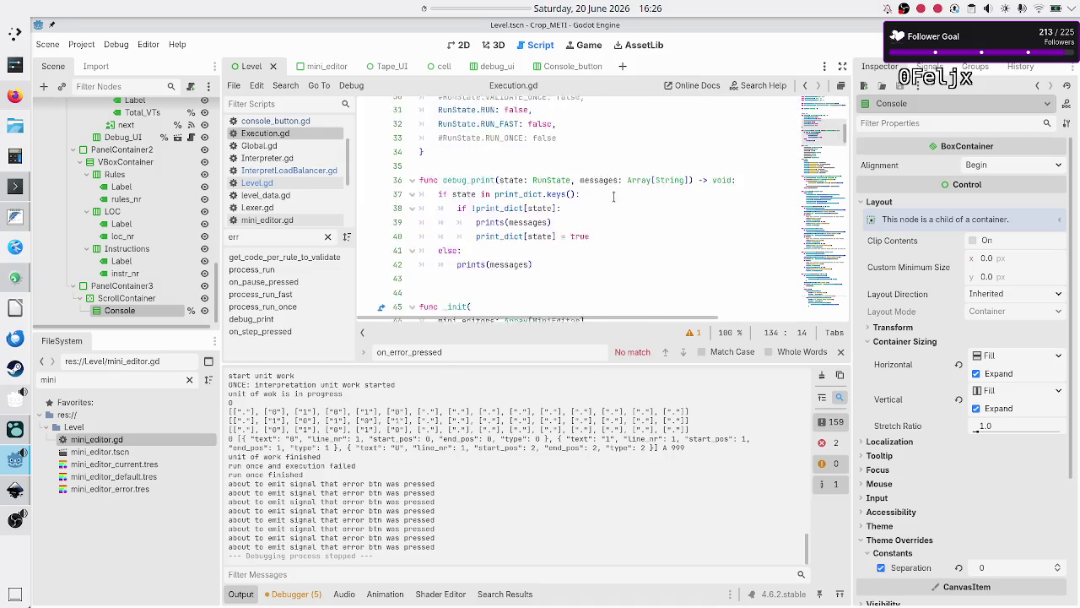
pyautogui.scroll(-1, 613, 196)
pyautogui.scroll(-2, 613, 195)
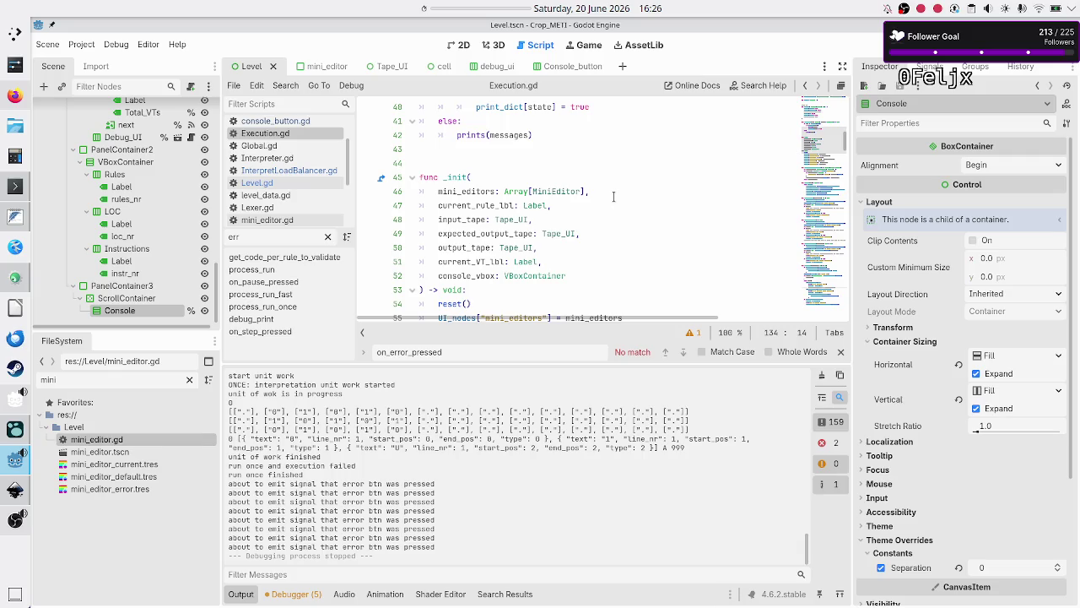
pyautogui.scroll(-2, 613, 196)
# - Add an 'on_error_pressed: Callable' parameter after console_vbox in _init
pyautogui.click(588, 189)
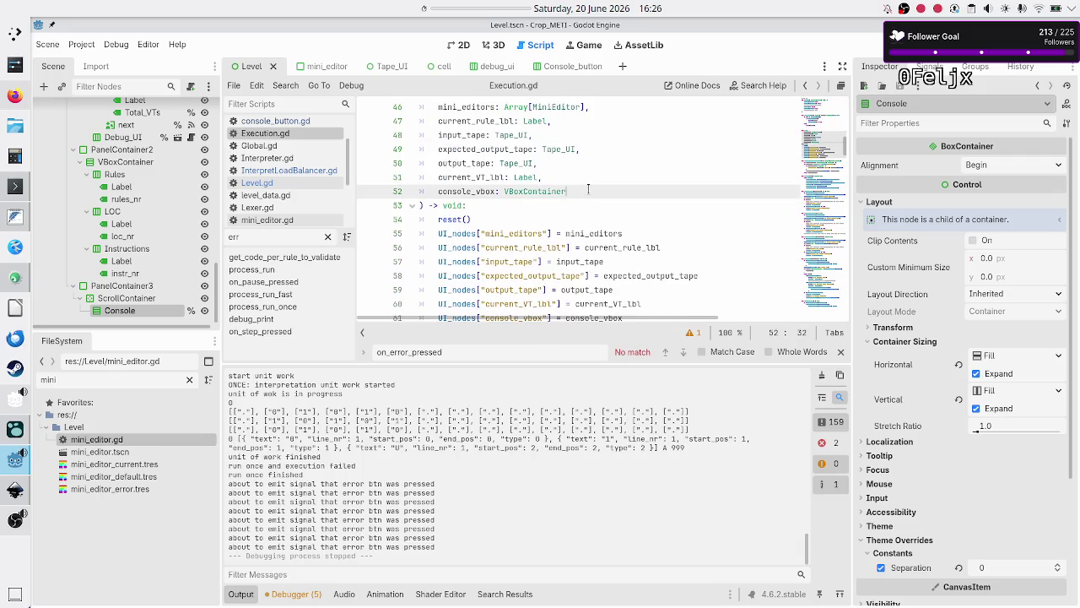
pyautogui.write(',')
pyautogui.press('Return')
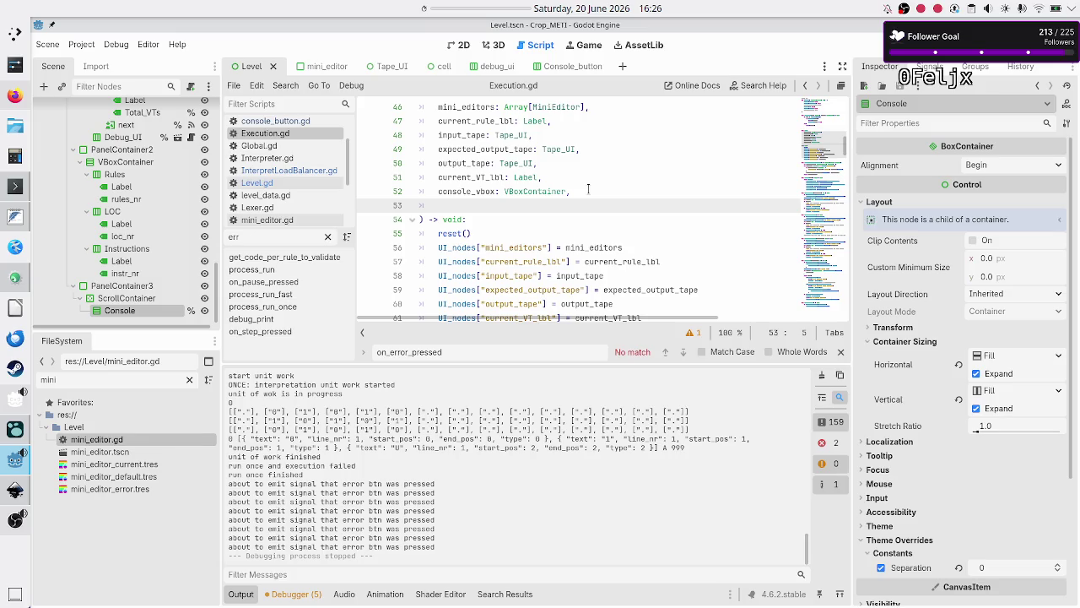
pyautogui.write('on_errr')
pyautogui.press('BackSpace')
pyautogui.write('or_presse')
pyautogui.write('d: Call')
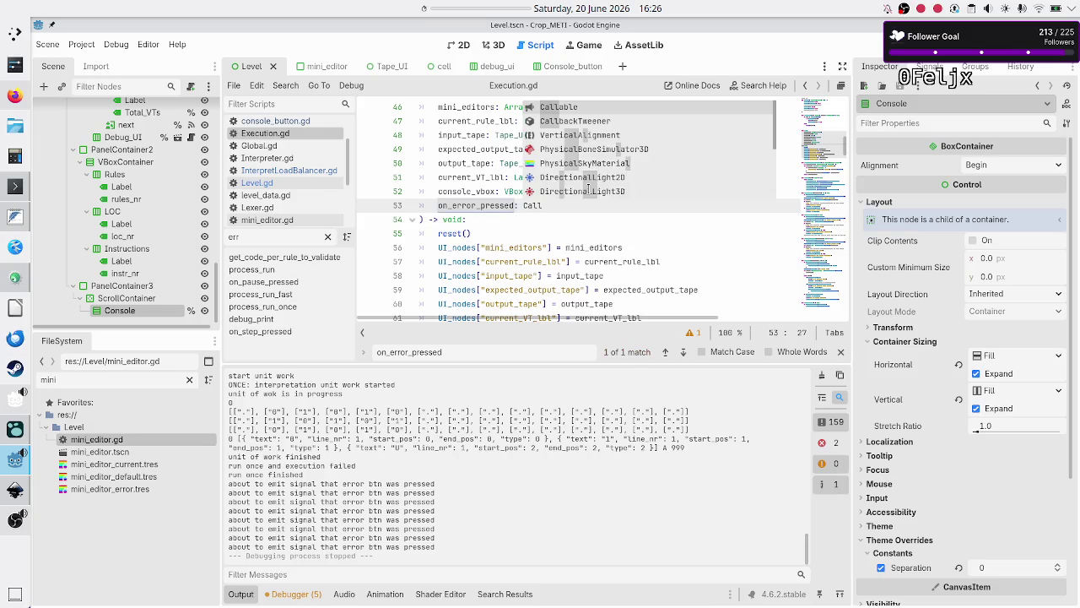
pyautogui.press('Return')
# - Start a new line after the console_vbox UI_nodes assignment
pyautogui.press('Down')
pyautogui.press('Down')
pyautogui.press('Down')
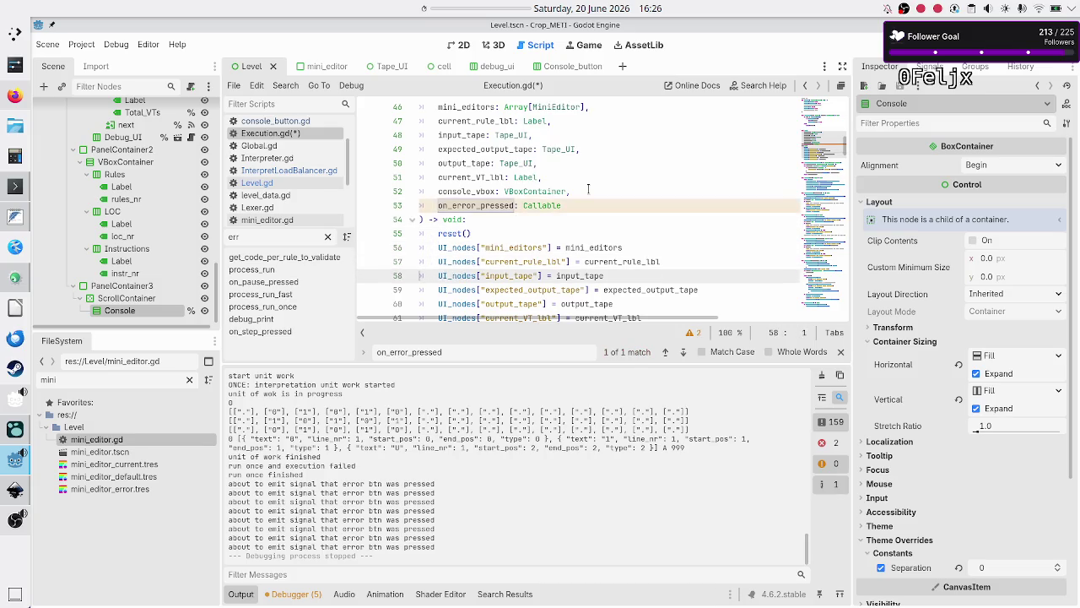
pyautogui.scroll(-1, 588, 189)
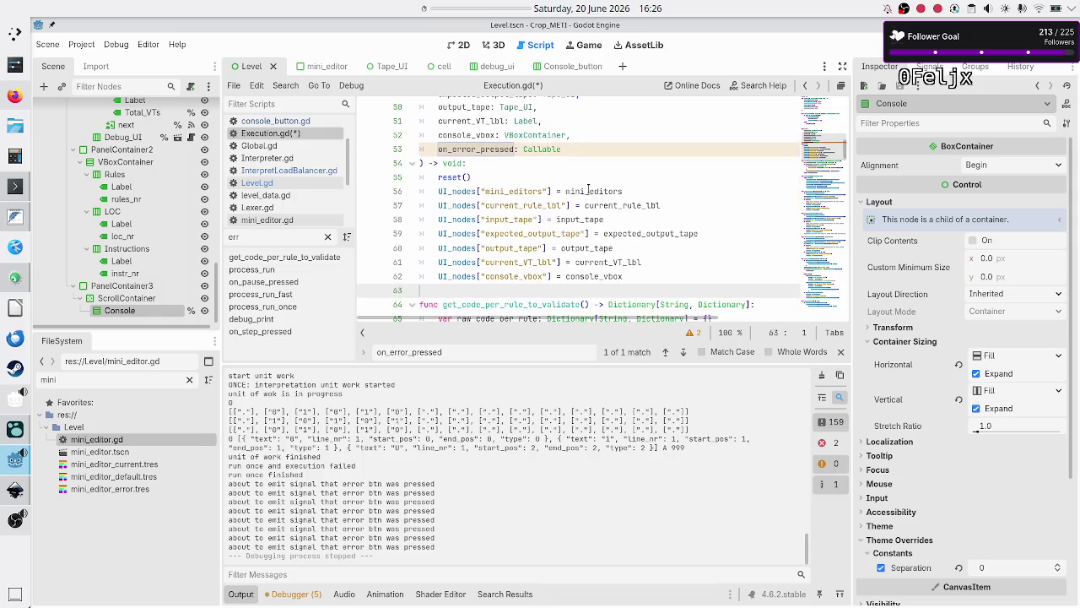
pyautogui.press('Down')
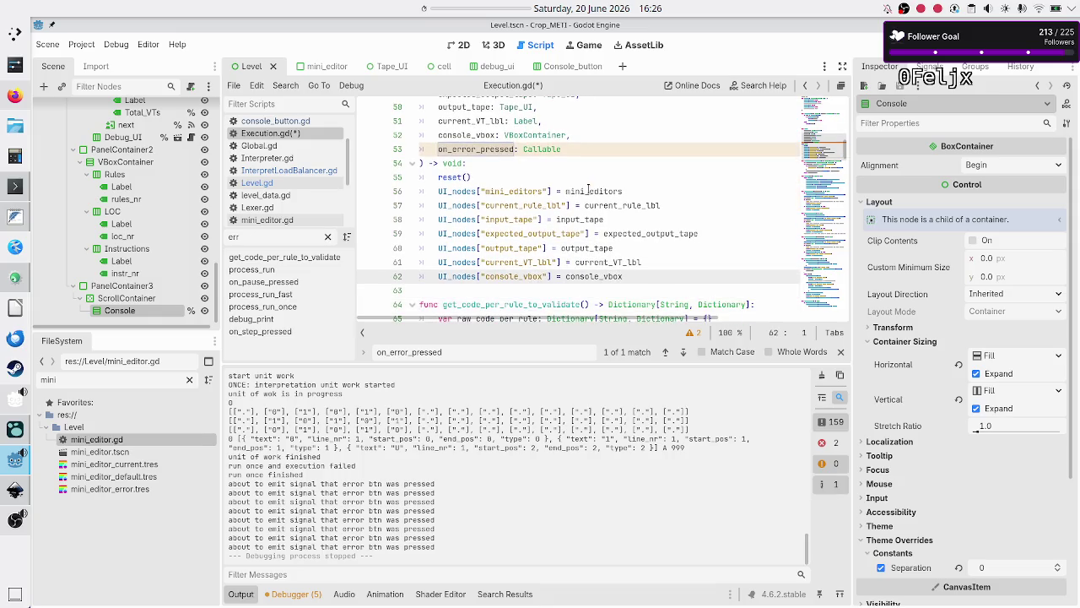
pyautogui.scroll(9, 480, 157)
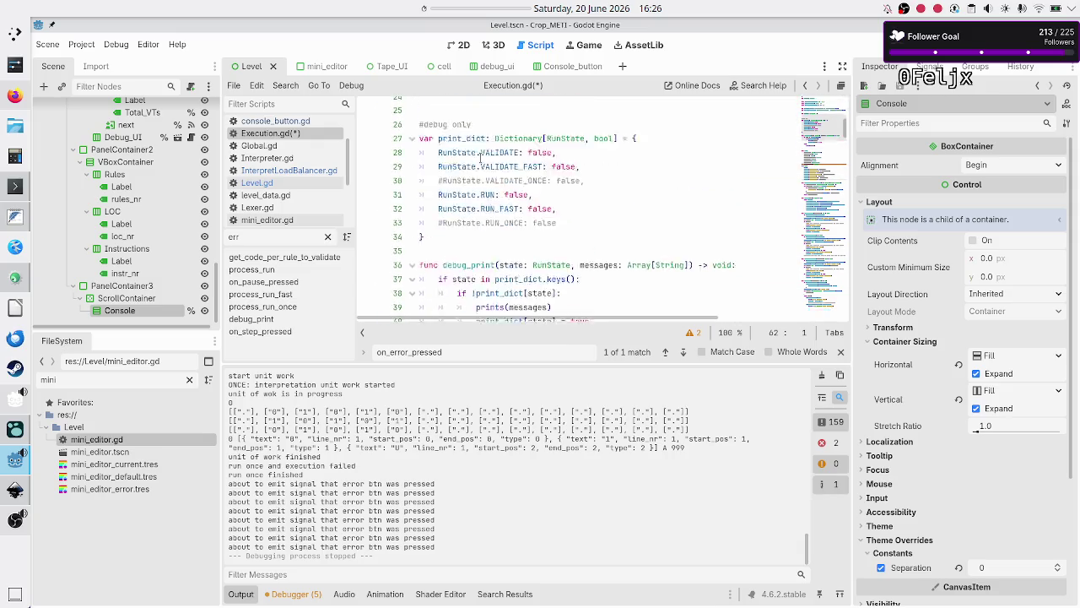
pyautogui.scroll(4, 480, 158)
pyautogui.scroll(-1, 480, 158)
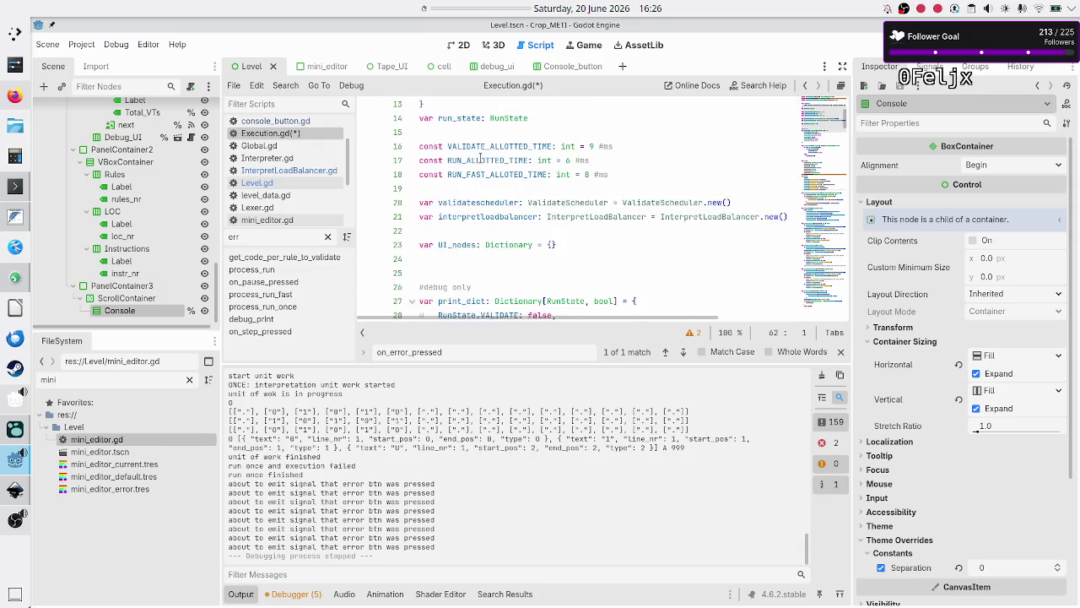
pyautogui.scroll(-5, 530, 242)
pyautogui.scroll(-8, 530, 242)
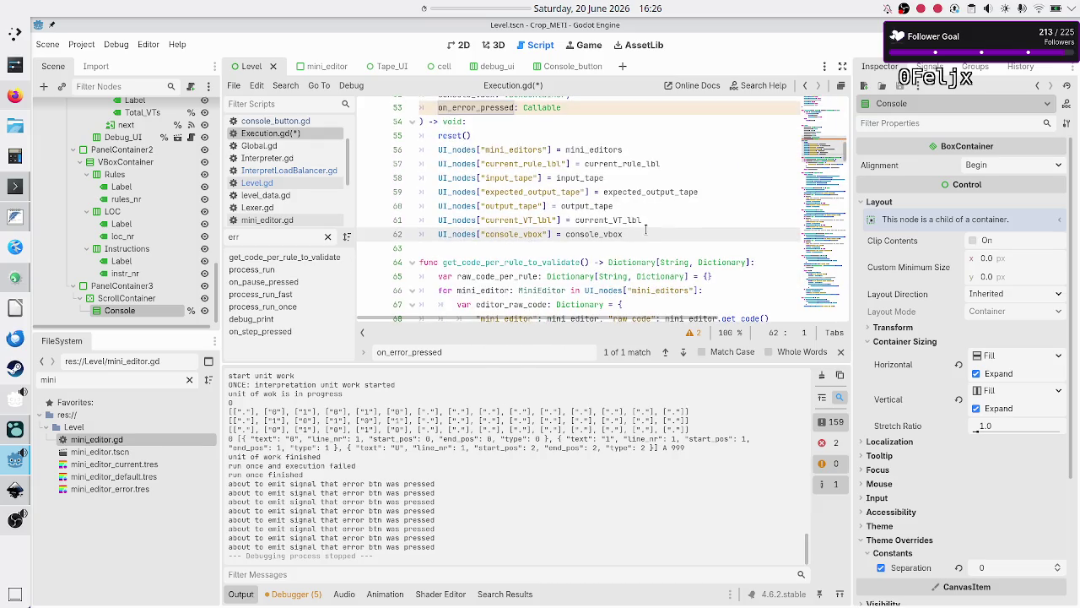
pyautogui.click(645, 229)
pyautogui.press('Return')
# - Add UI_nodes["on_error_pressed"] = on_error_pressed, save Execution.gd, and return to InterpretLoadBalancer.gd
pyautogui.write('UI_no')
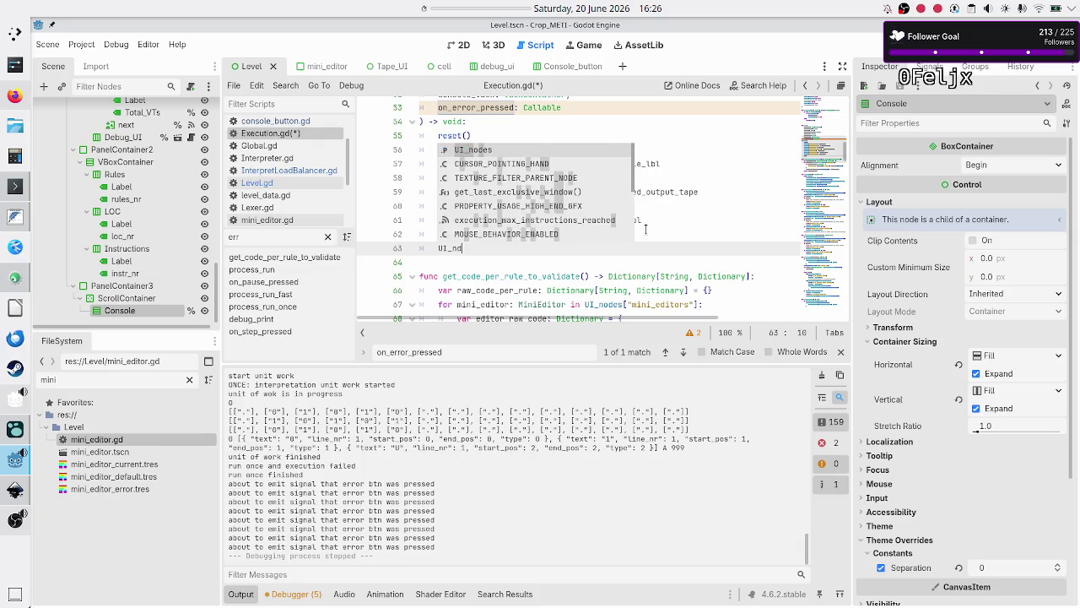
pyautogui.press('Return')
pyautogui.write('[')
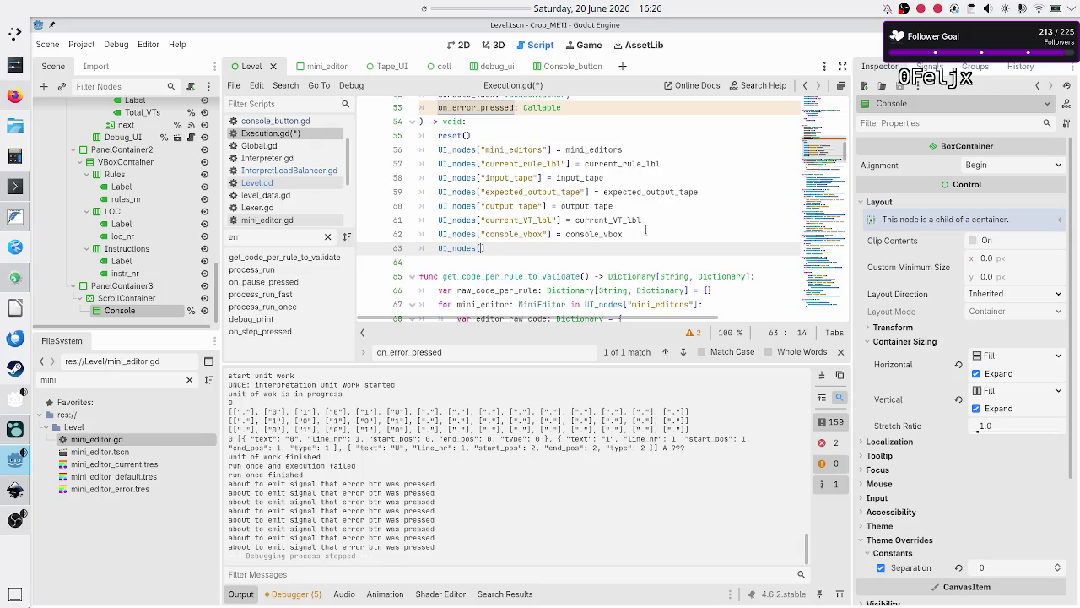
pyautogui.write('"on')
pyautogui.write('_error_presse')
pyautogui.press('Return')
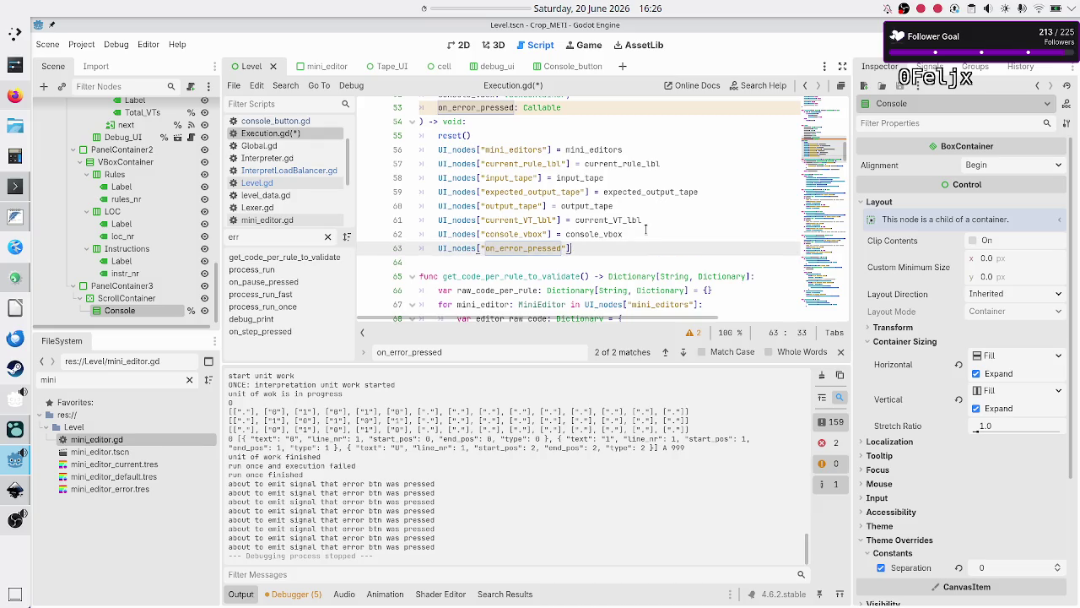
pyautogui.write(' = on')
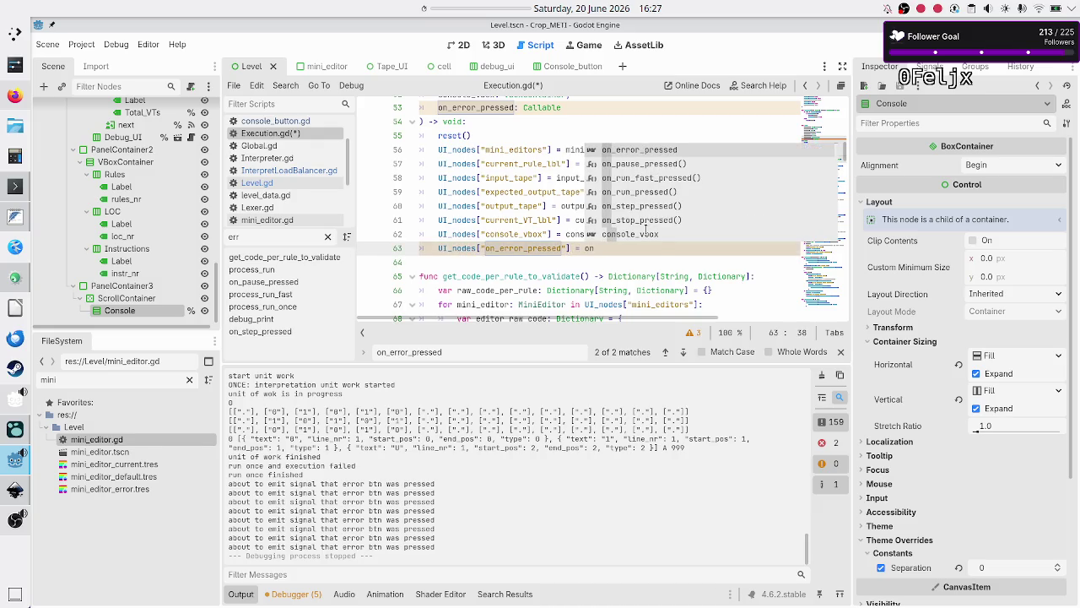
pyautogui.press('Return')
pyautogui.press('Down')
pyautogui.hotkey('ctrl', 's')
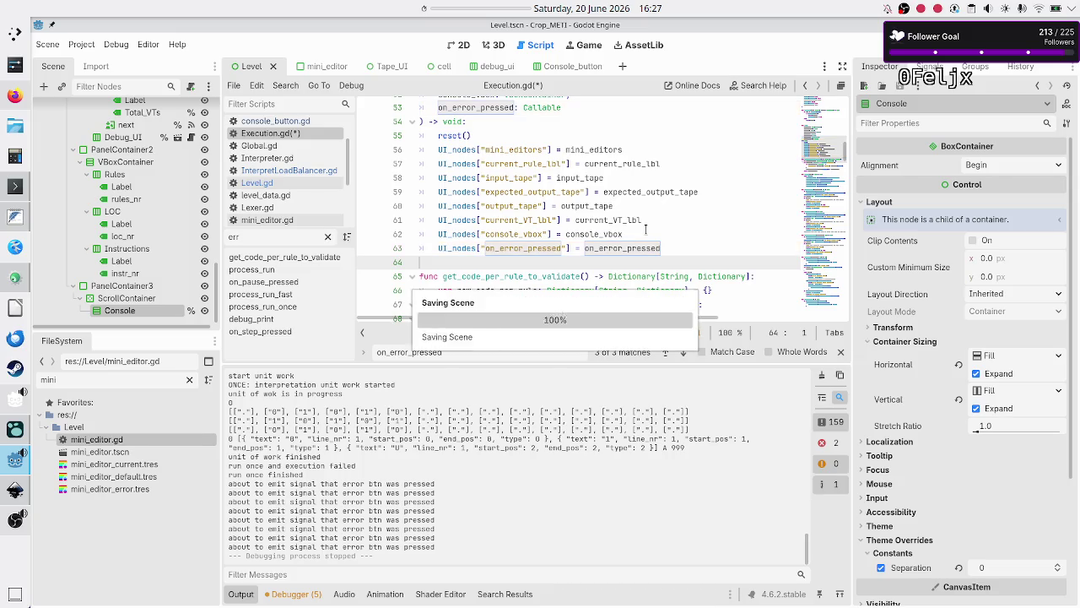
pyautogui.click(337, 172)
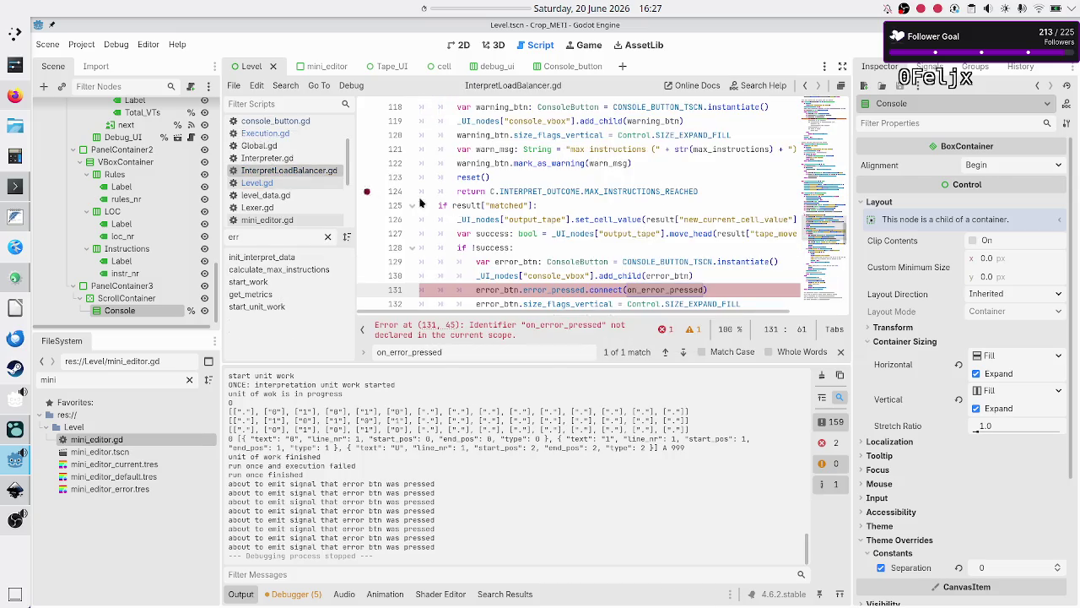
# - Rewrite line 131 to connect error_pressed to _UI_nodes["on_error_pressed"], then run the game
pyautogui.click(717, 290)
pyautogui.press('Left')
pyautogui.press('Left')
pyautogui.press('Left')
pyautogui.write('_UI_N')
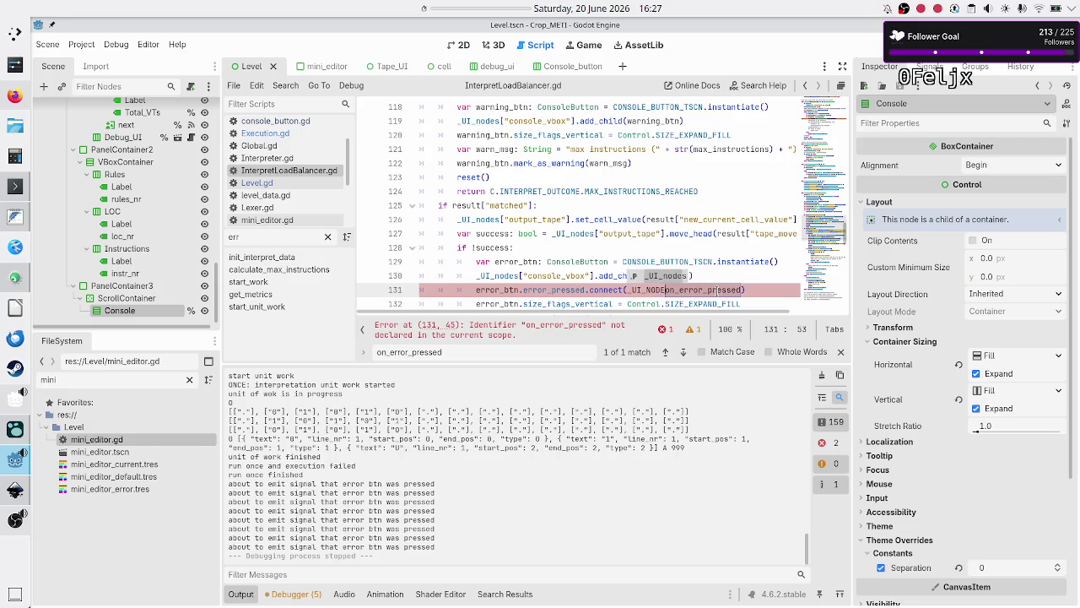
pyautogui.write('ODES')
pyautogui.press('BackSpace')
pyautogui.press('BackSpace')
pyautogui.press('BackSpace')
pyautogui.press('BackSpace')
pyautogui.press('BackSpace')
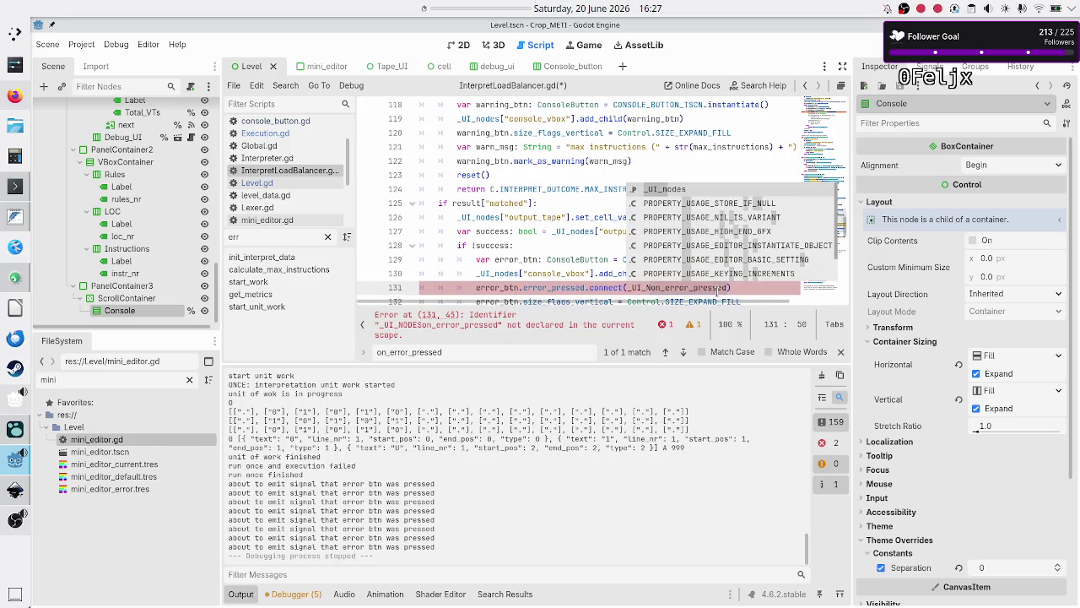
pyautogui.write('n')
pyautogui.press('Return')
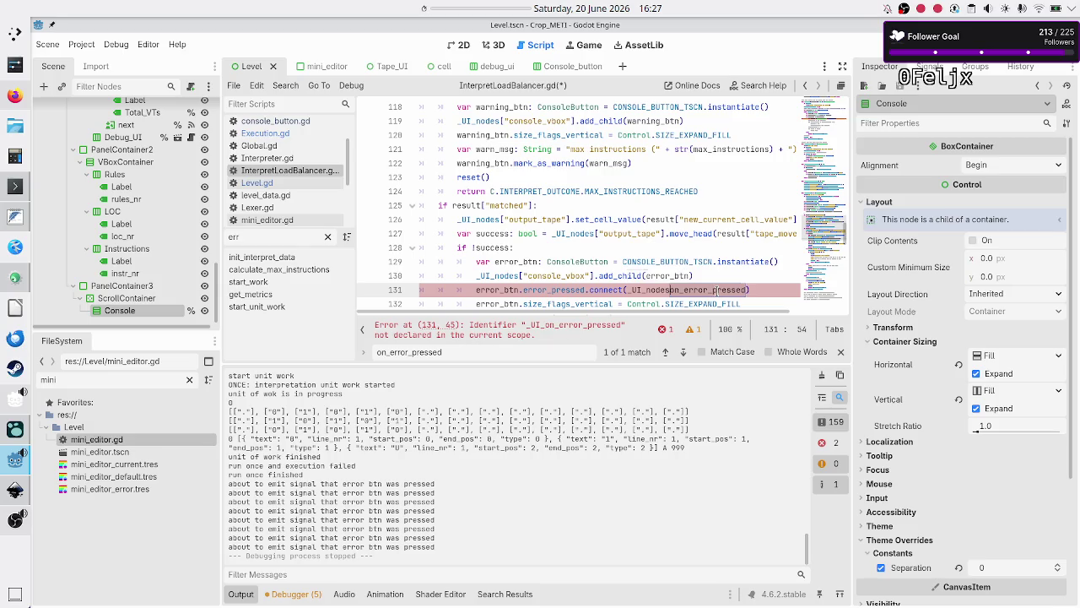
pyautogui.write('[')
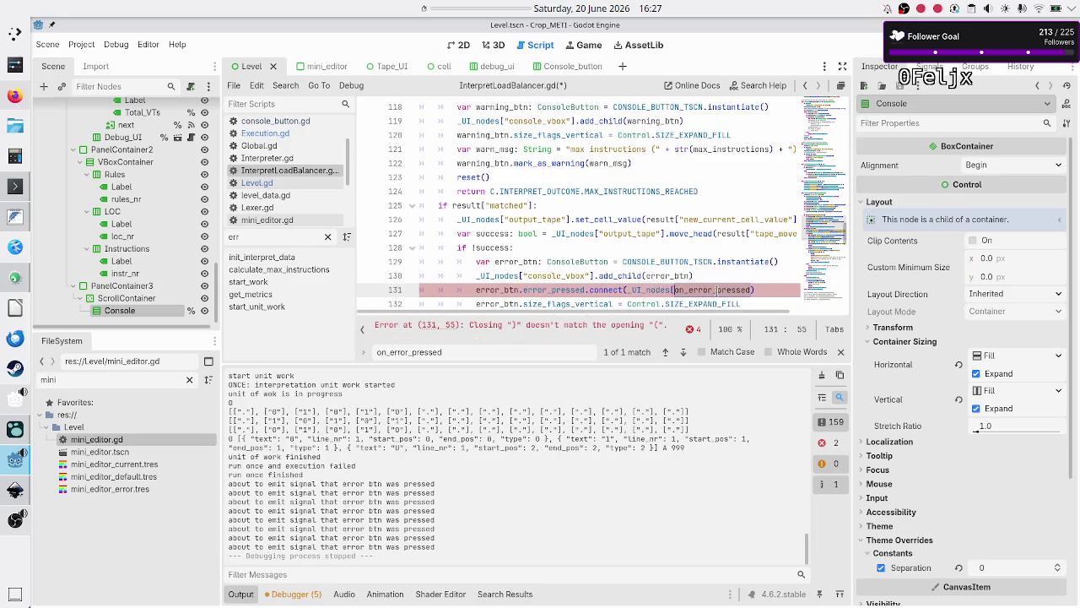
pyautogui.write('"')
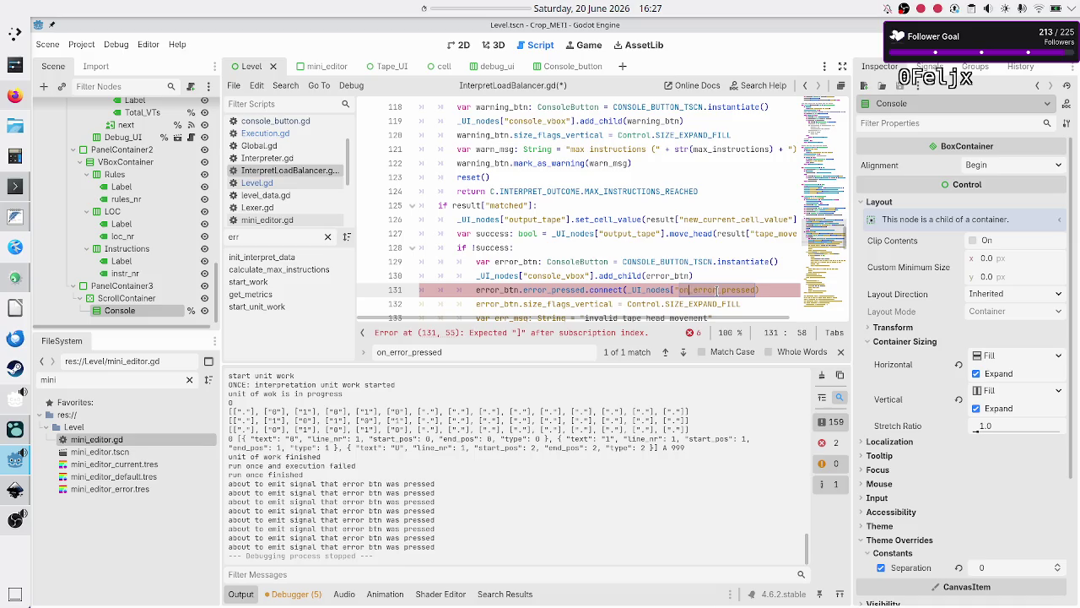
pyautogui.hotkey('ctrl', 'Right')
pyautogui.write('"]')
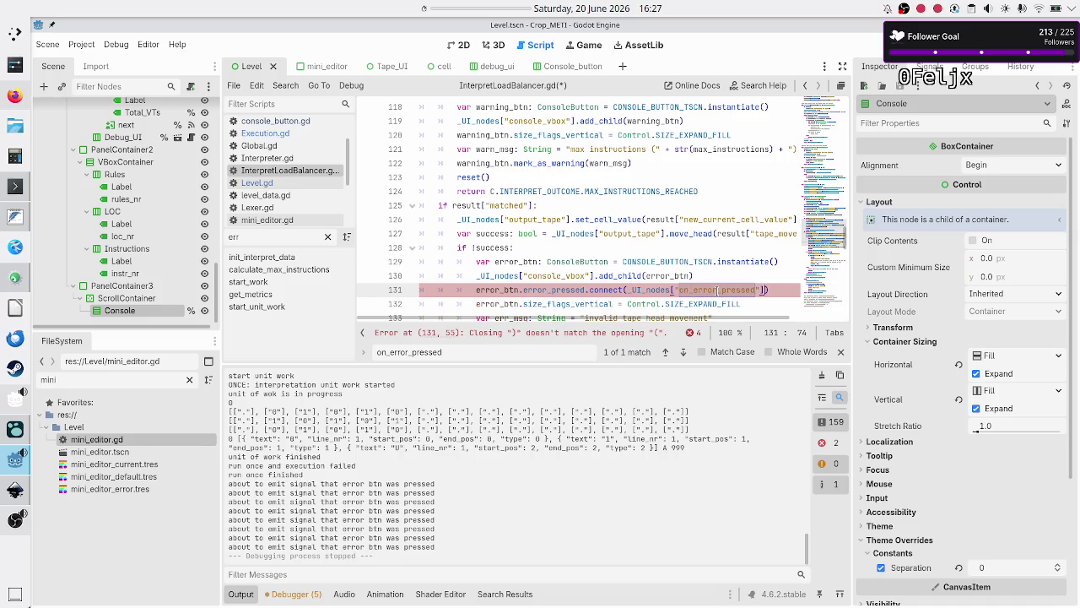
pyautogui.hotkey('shift', 'Left')
pyautogui.hotkey('shift', 'Left')
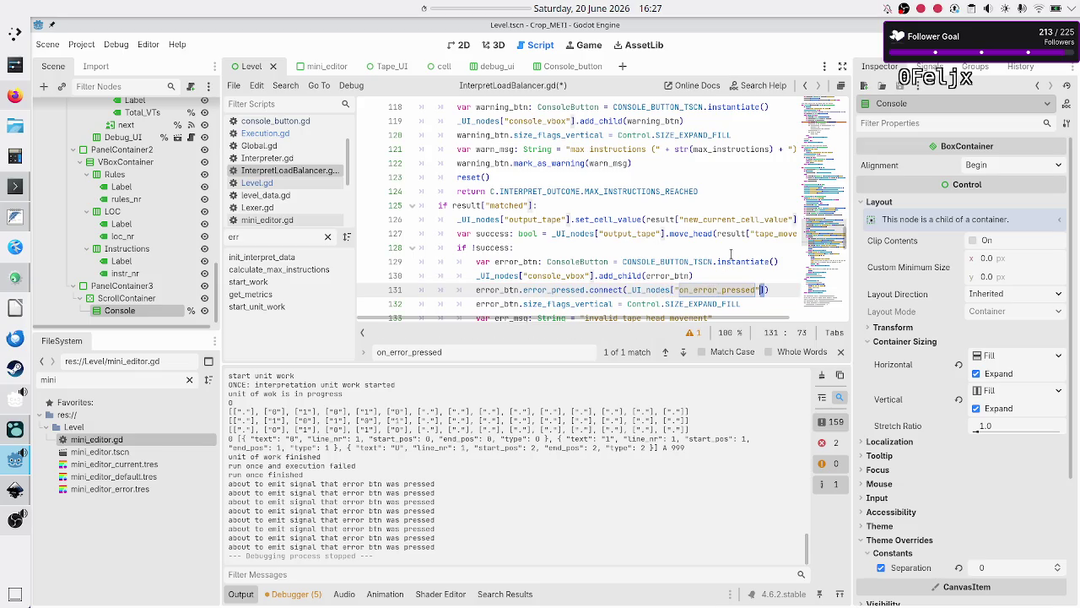
pyautogui.hotkey('shift', 'Left')
pyautogui.hotkey('shift', 'Left')
pyautogui.hotkey('shift', 'Left')
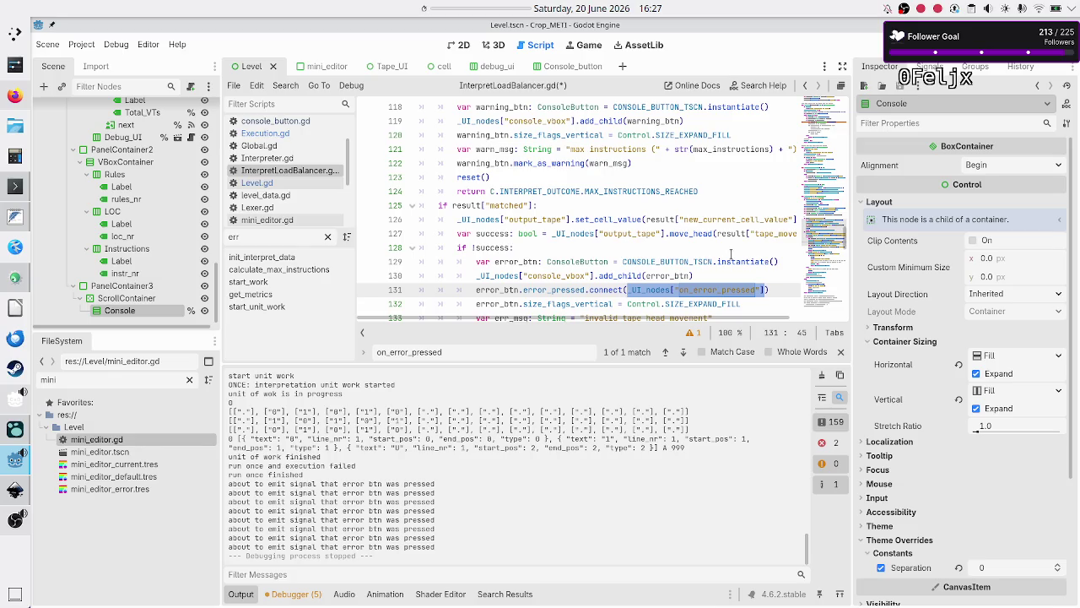
pyautogui.press('End')
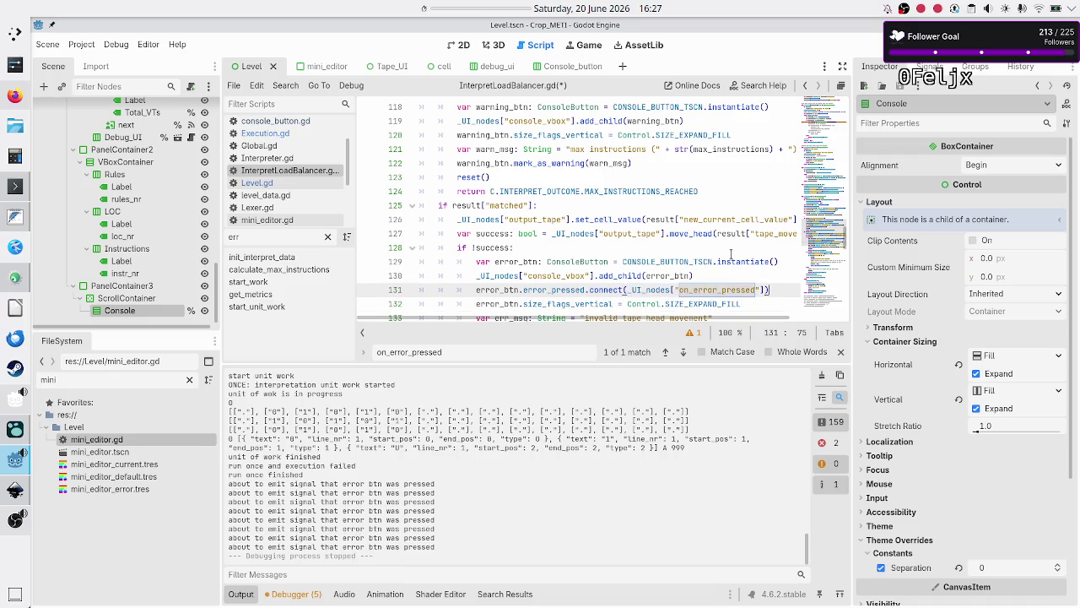
pyautogui.press('F6')
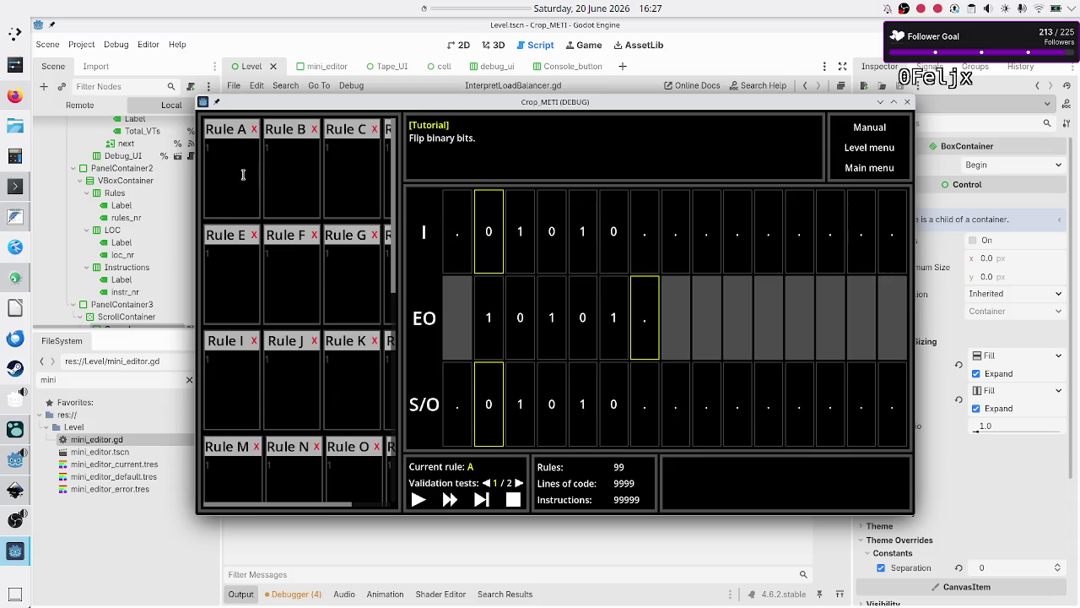
# - Enter 01U in Rule A, step once to trigger the error, and click the error message
pyautogui.click(243, 175)
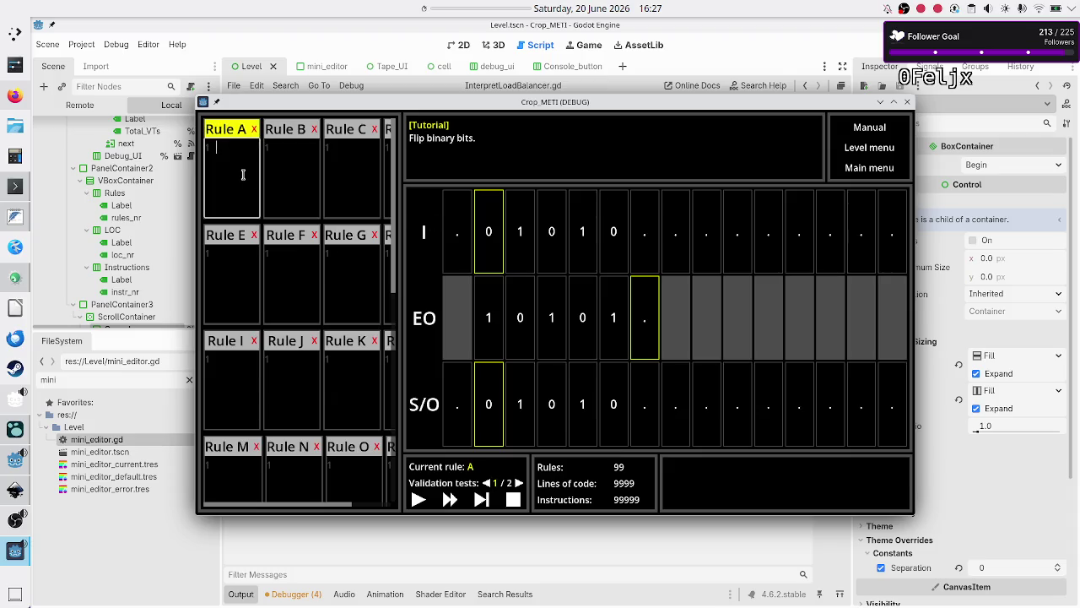
pyautogui.write('01U')
pyautogui.click(310, 318)
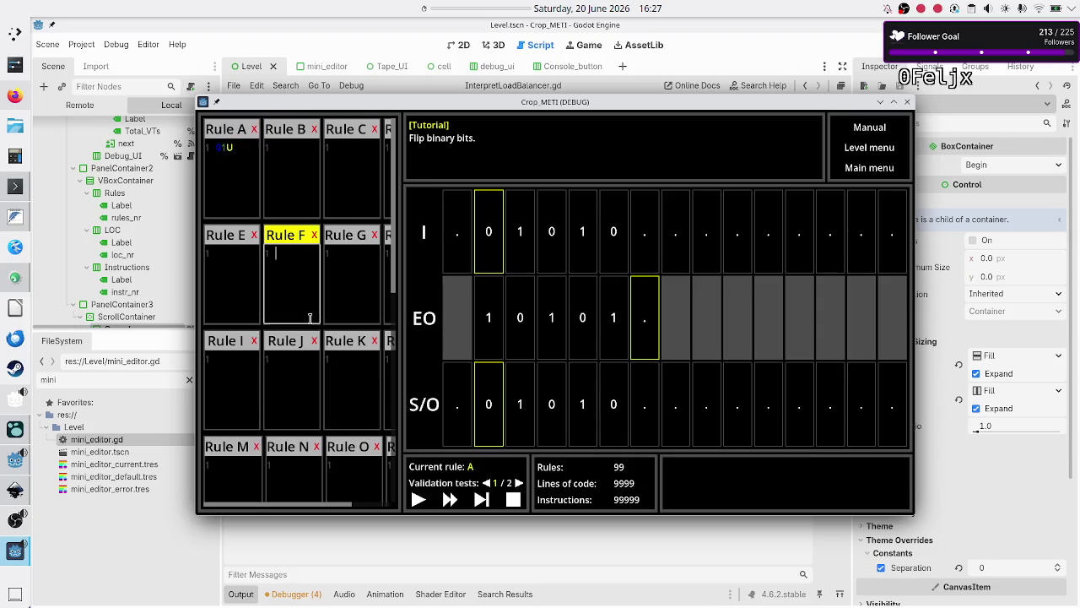
pyautogui.click(482, 500)
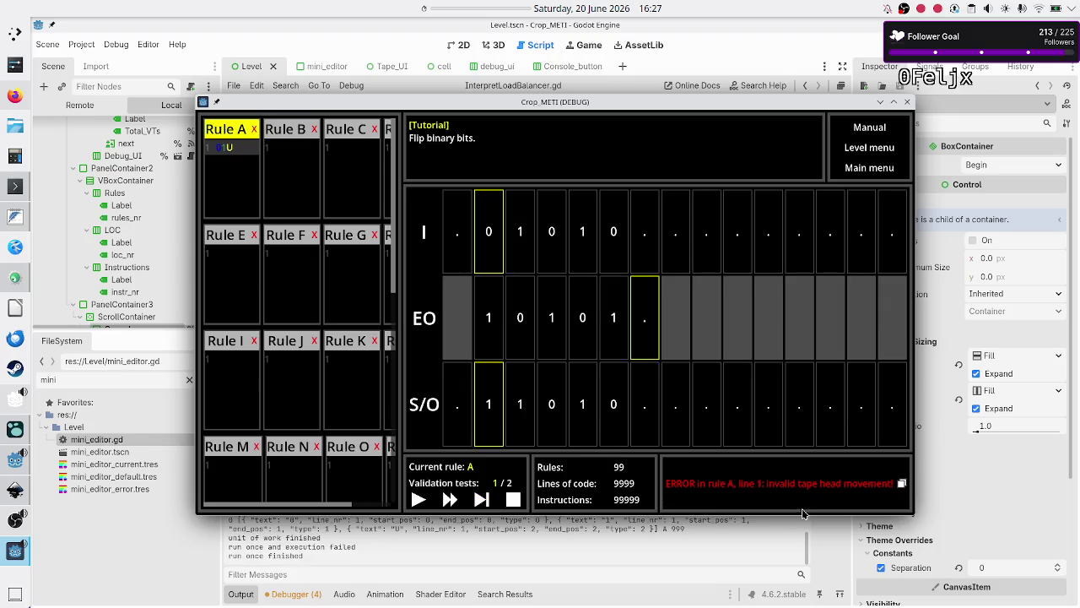
pyautogui.click(342, 259)
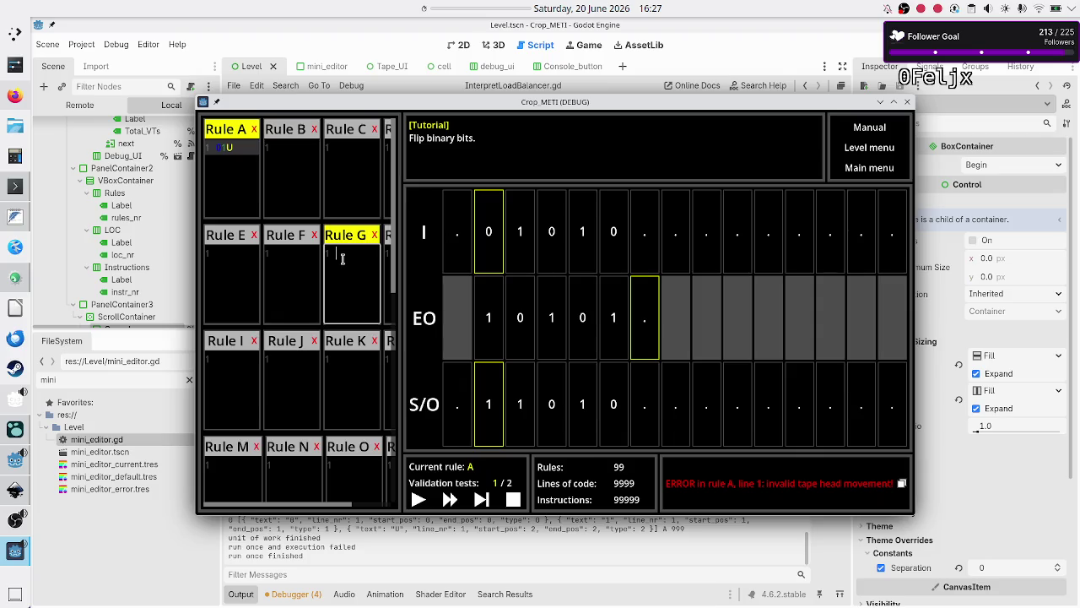
pyautogui.click(721, 477)
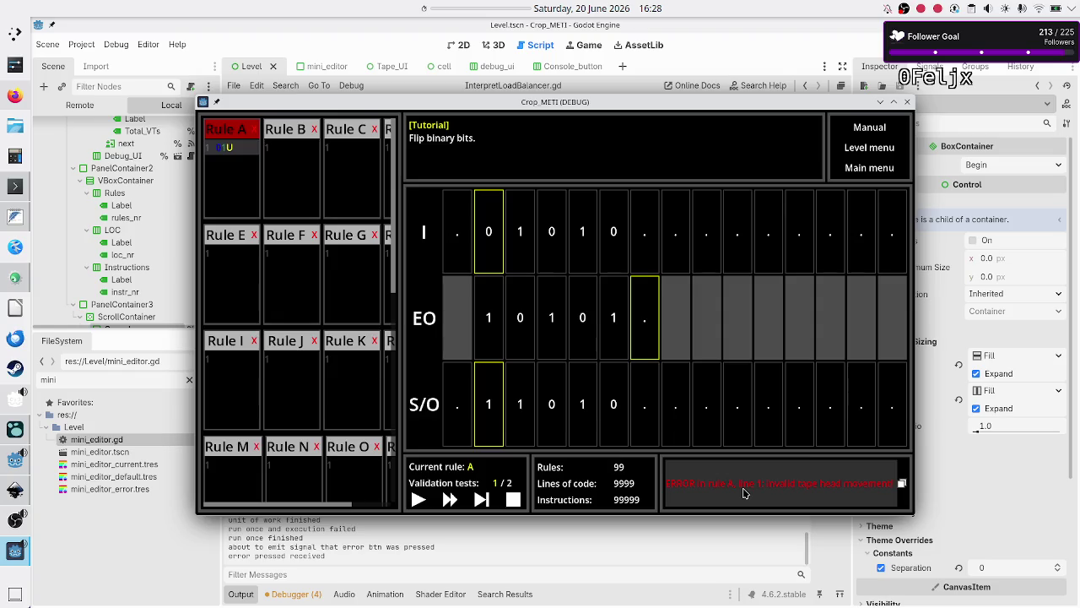
# - Retest clicking the error message, then close the running game window
pyautogui.click(305, 267)
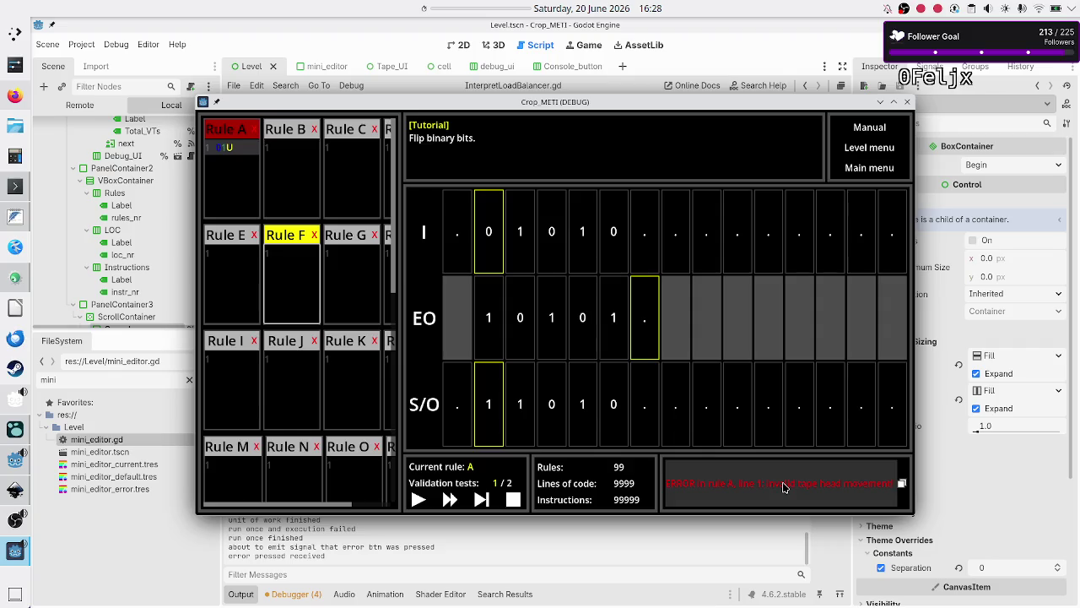
pyautogui.click(783, 487)
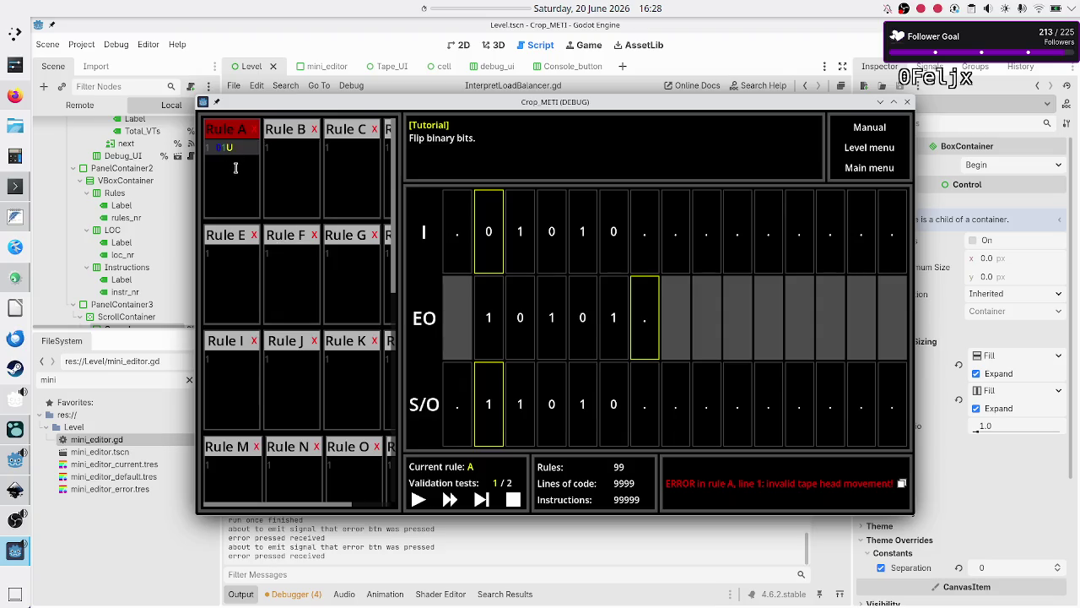
pyautogui.scroll(-5, 297, 329)
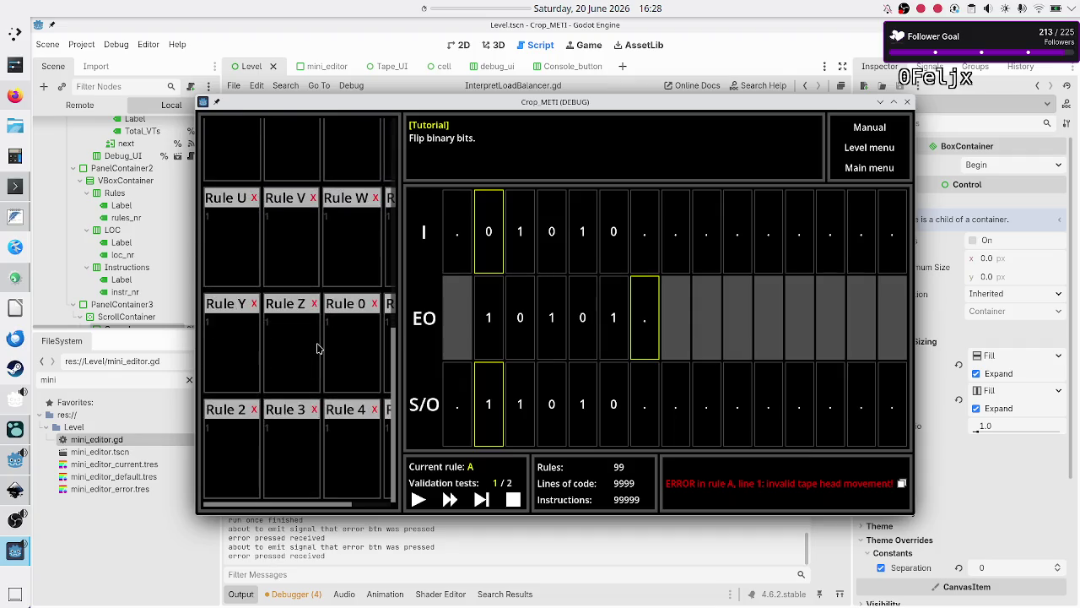
pyautogui.scroll(5, 315, 345)
pyautogui.click(239, 168)
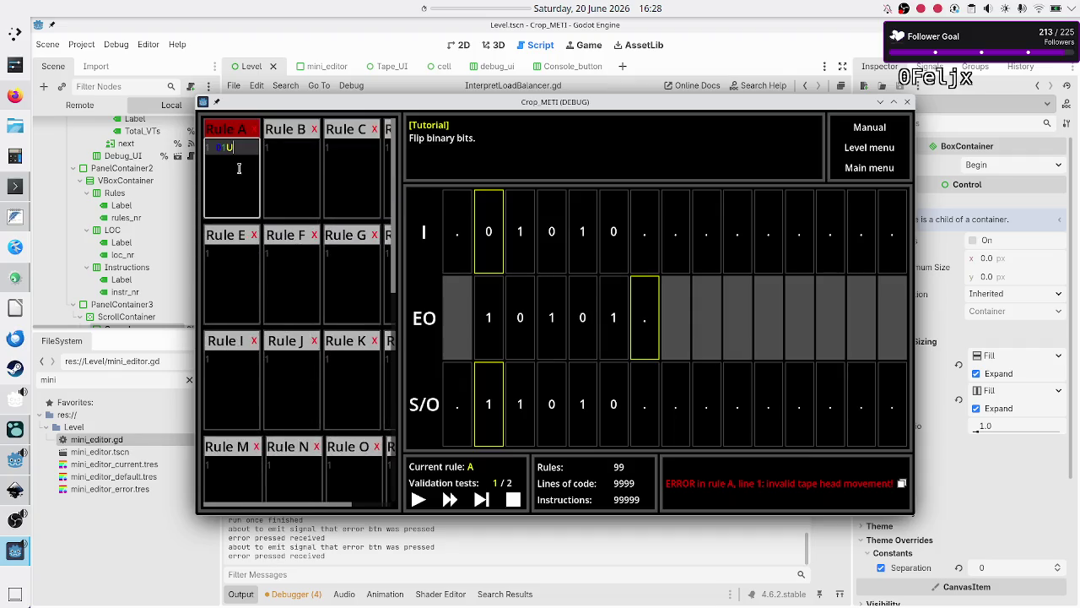
pyautogui.click(295, 262)
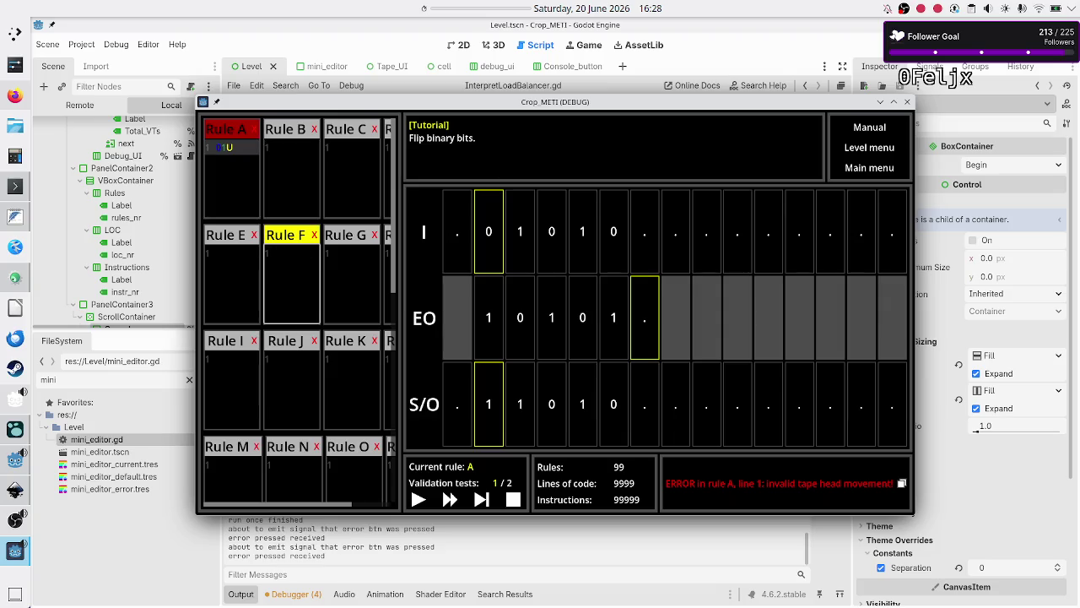
pyautogui.click(907, 102)
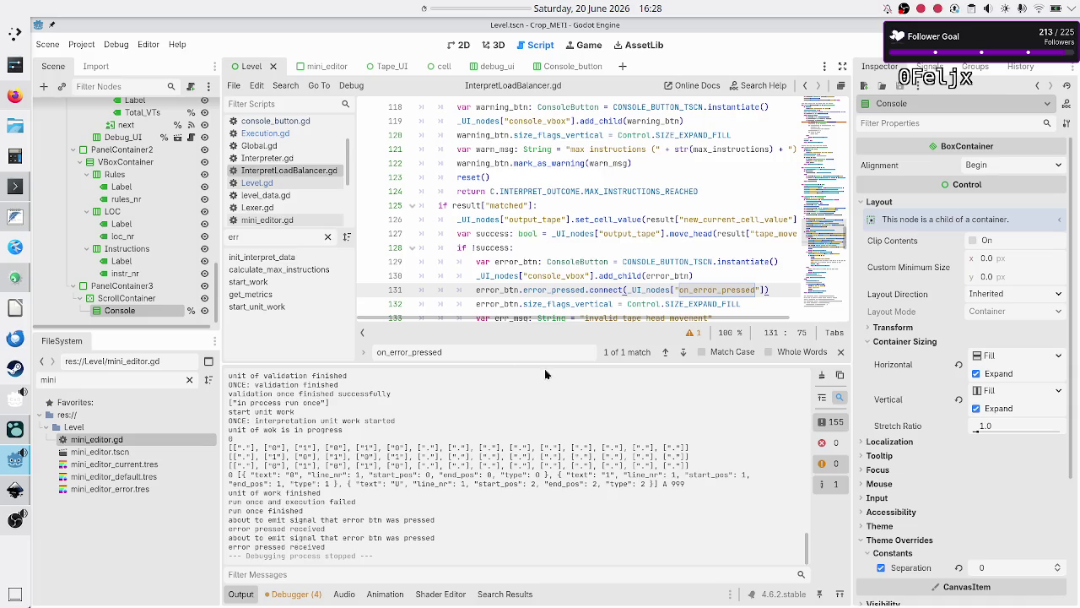
# - Clear the on_error_pressed search and shrink and collapse the Output log
pyautogui.click(547, 351)
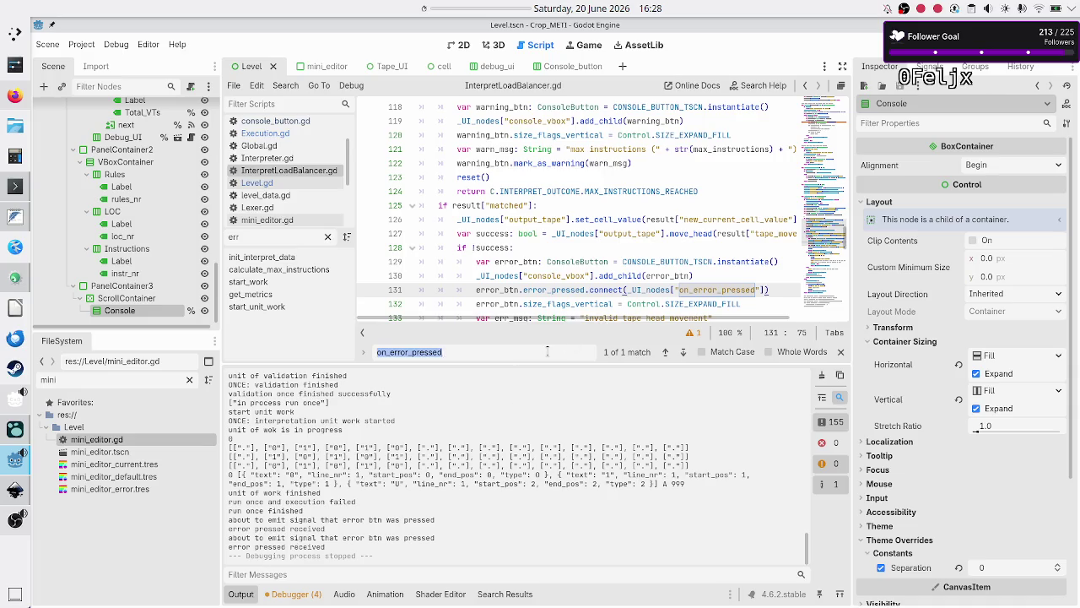
pyautogui.press('BackSpace')
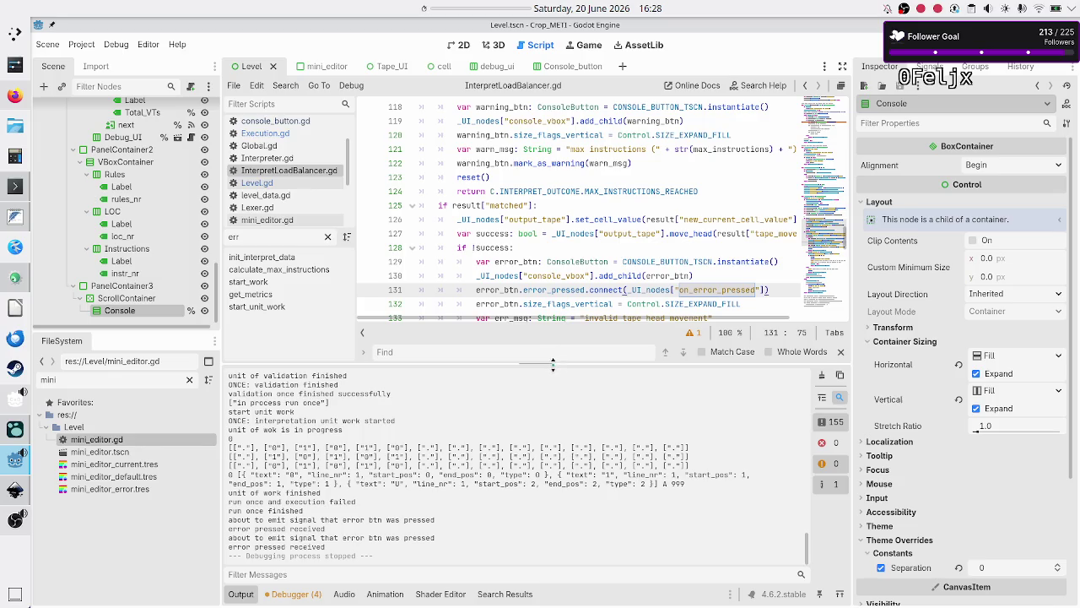
pyautogui.moveTo(558, 364); pyautogui.dragTo(520, 476)
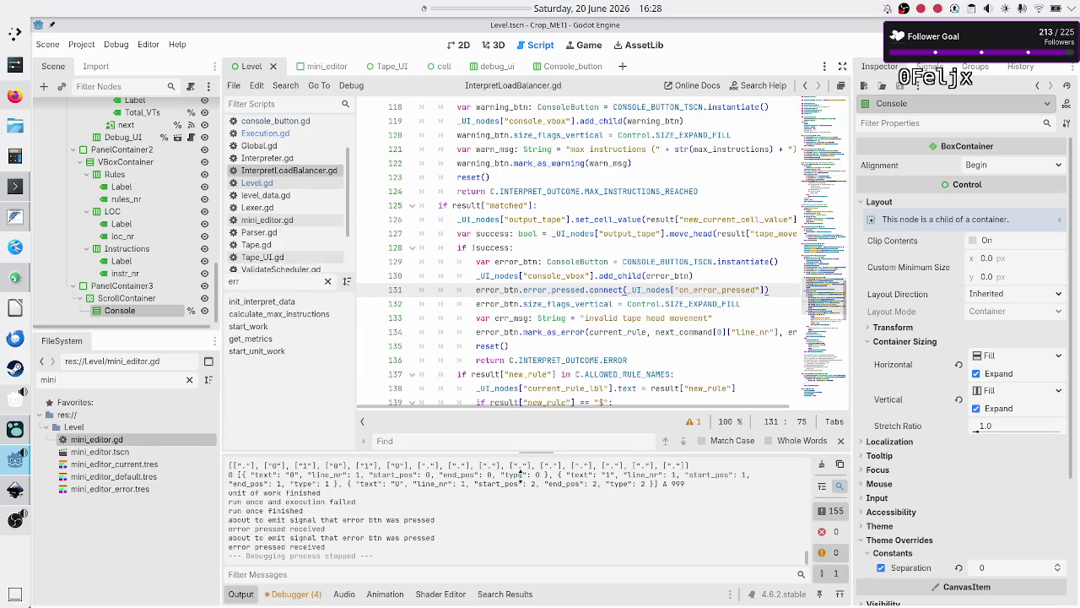
pyautogui.click(253, 594)
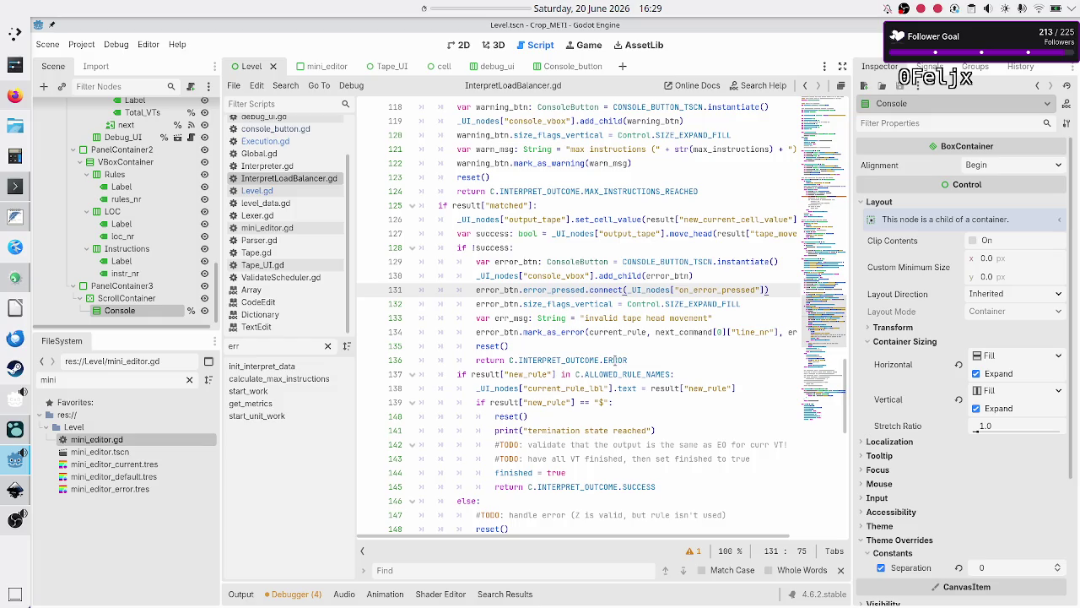
# - Review script lines 122–141, checking the calendar popup, then switch to the Twitch browser
pyautogui.click(618, 346)
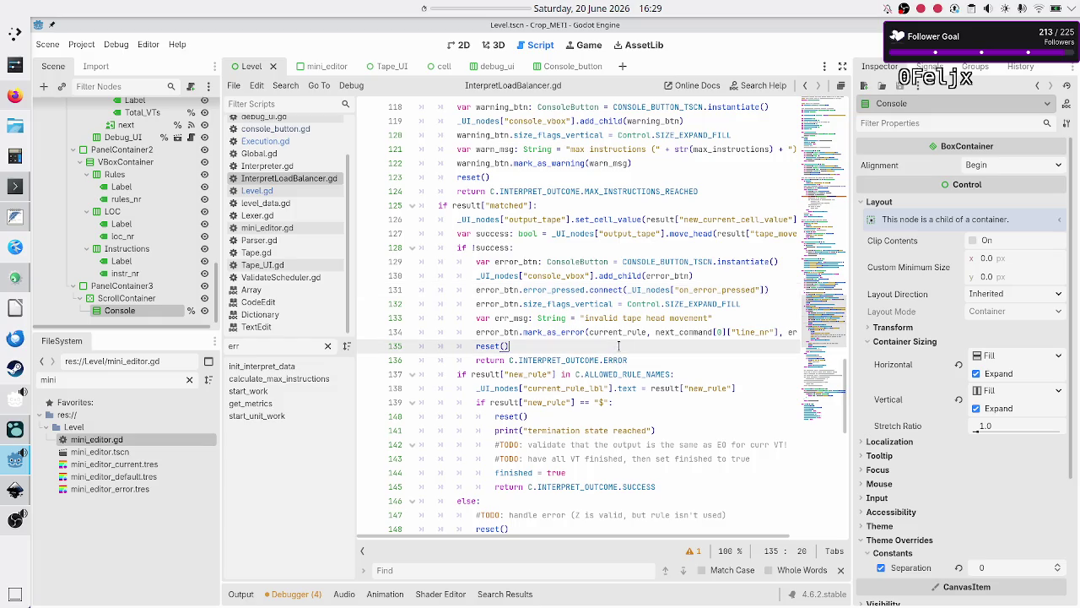
pyautogui.click(580, 9)
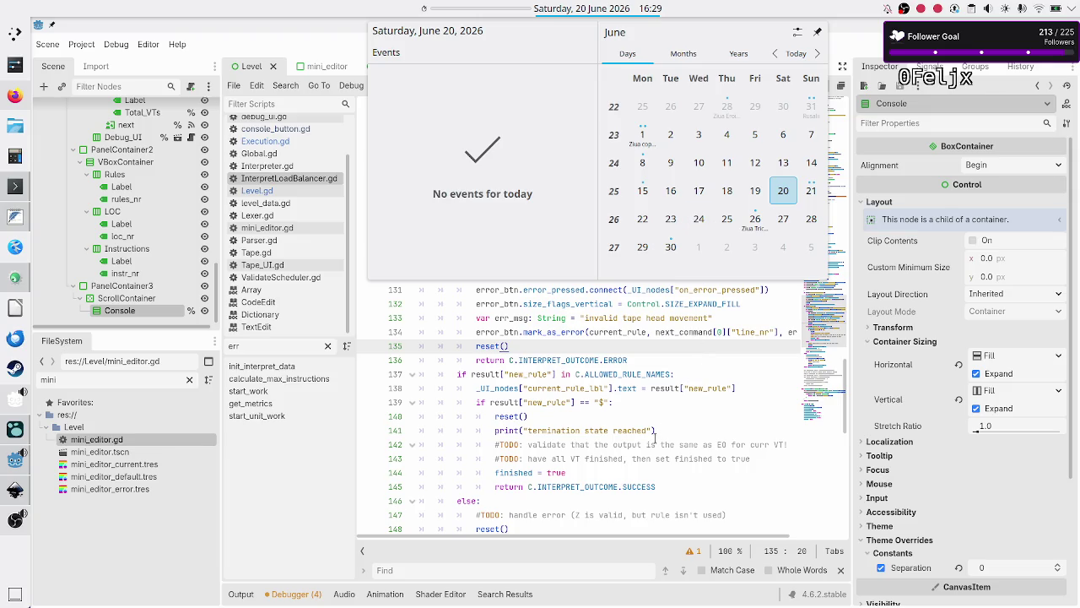
pyautogui.click(655, 432)
pyautogui.click(656, 432)
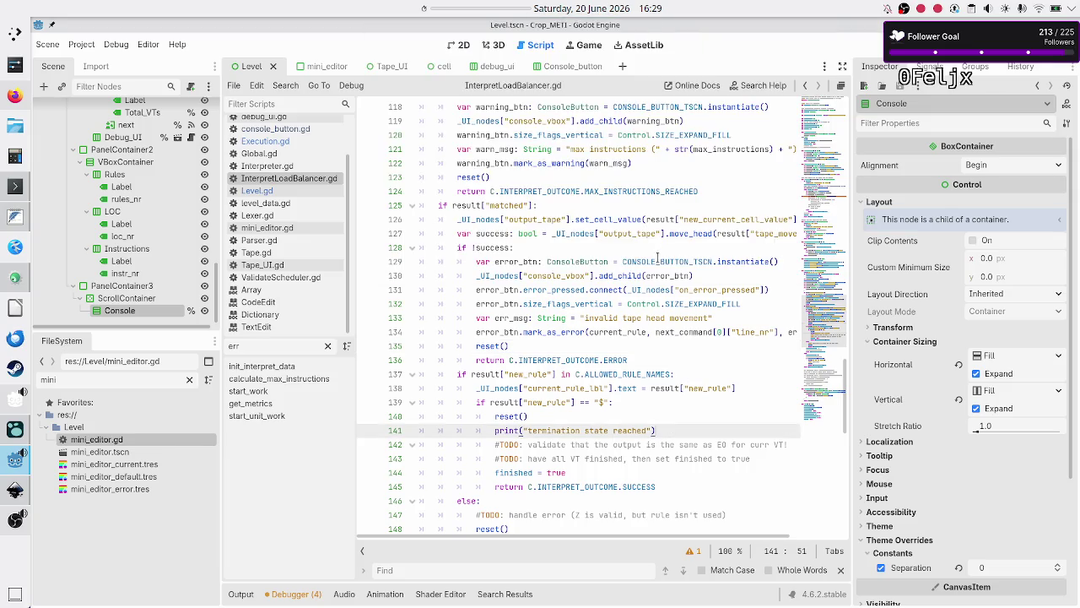
pyautogui.click(584, 12)
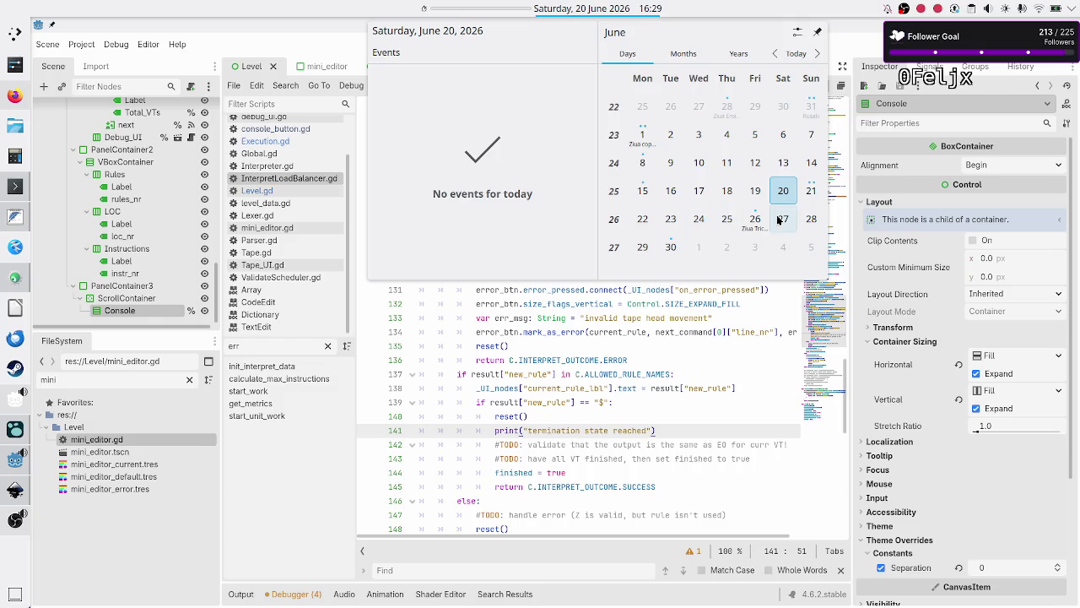
pyautogui.click(675, 374)
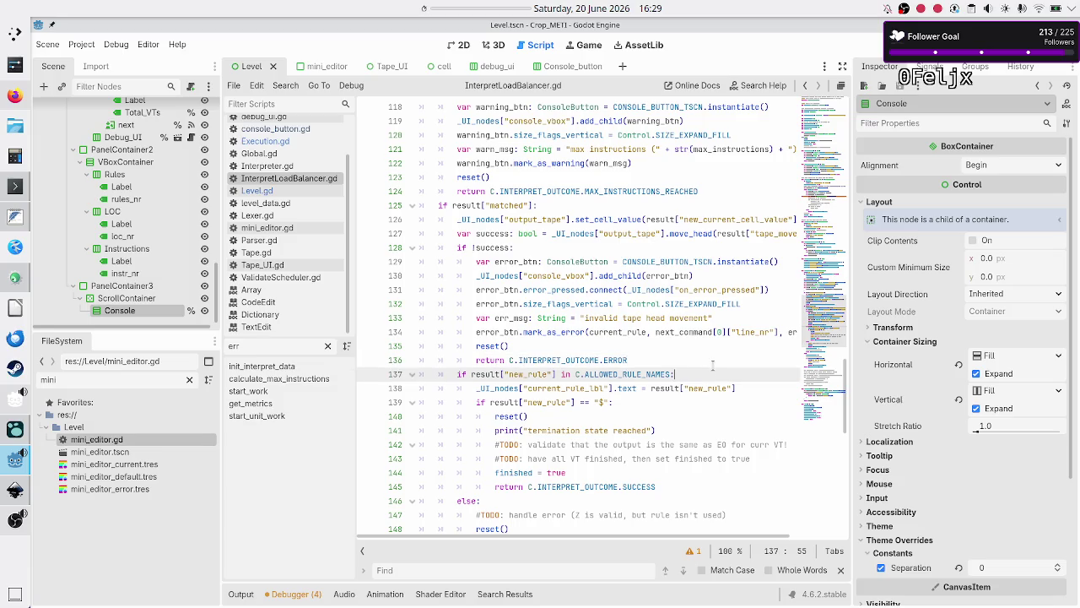
pyautogui.click(712, 364)
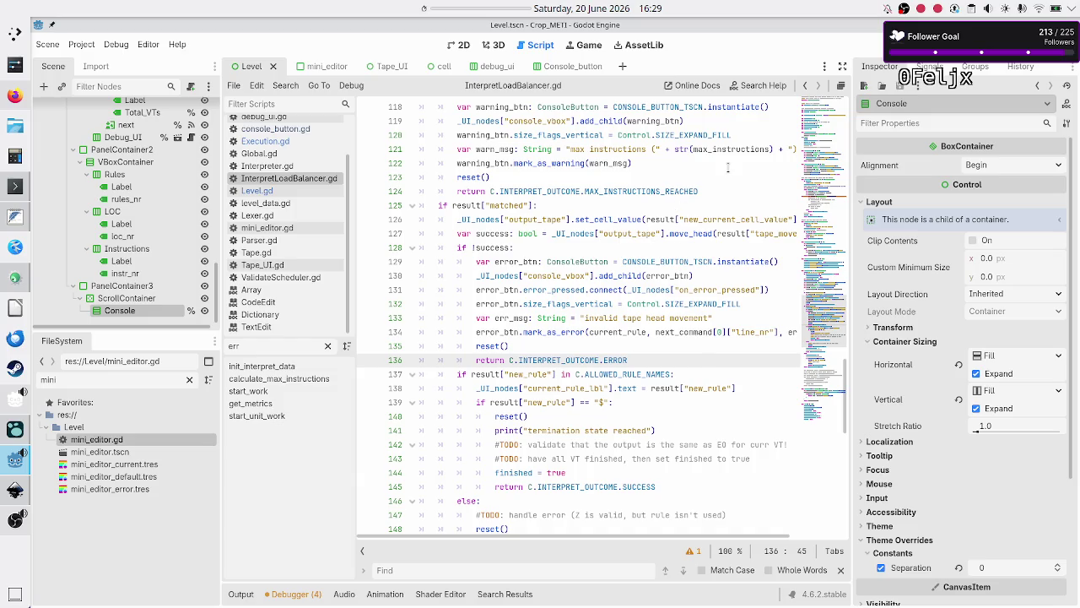
pyautogui.click(699, 167)
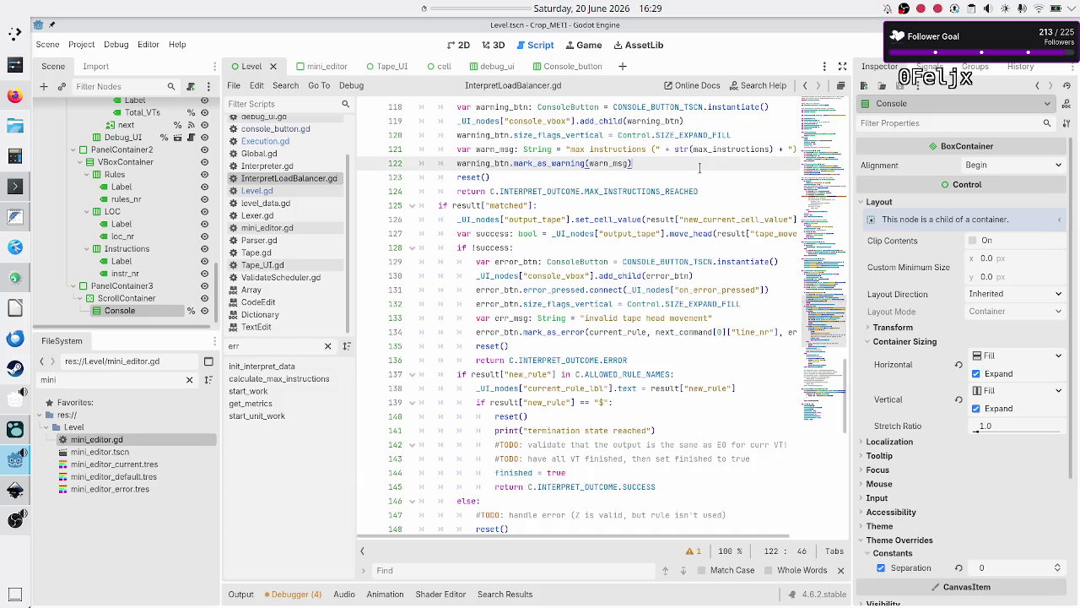
pyautogui.click(592, 10)
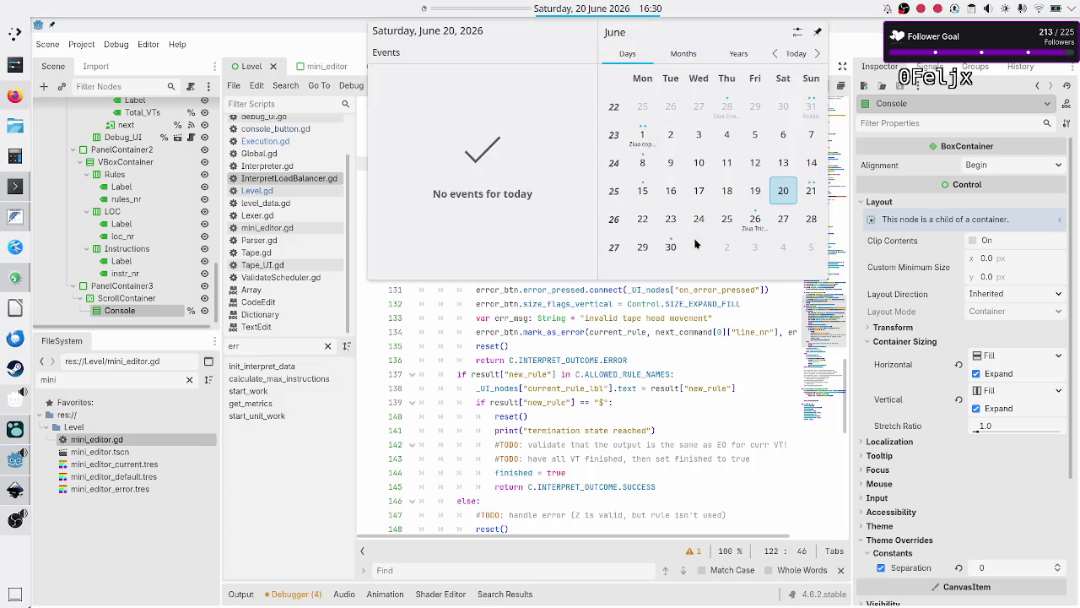
pyautogui.click(742, 361)
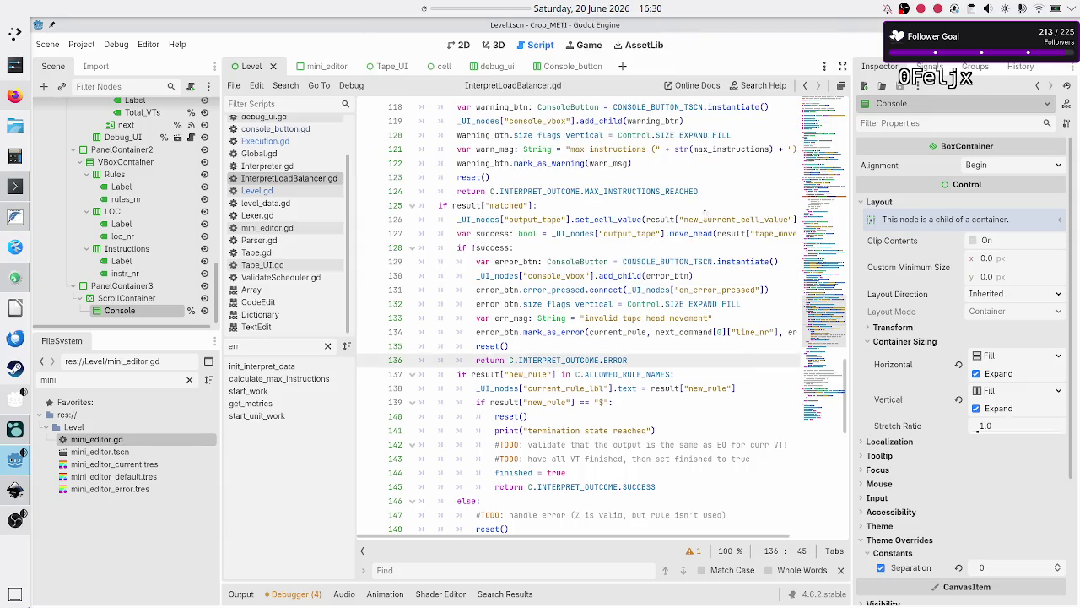
pyautogui.click(15, 97)
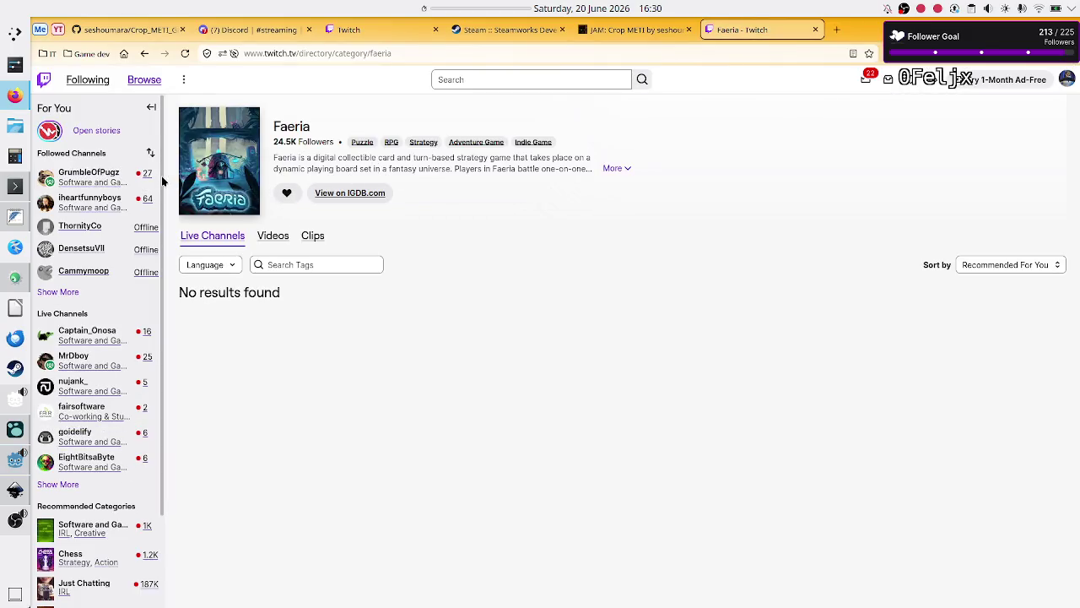
# - Reload the Twitch Faeria category page in Firefox
pyautogui.moveTo(110, 179)
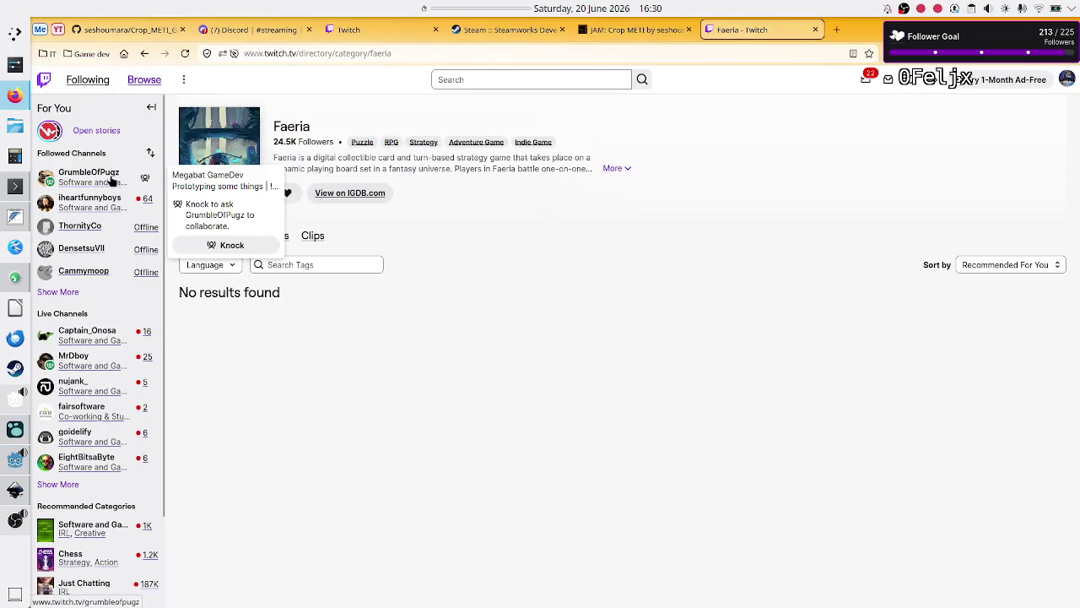
pyautogui.click(186, 53)
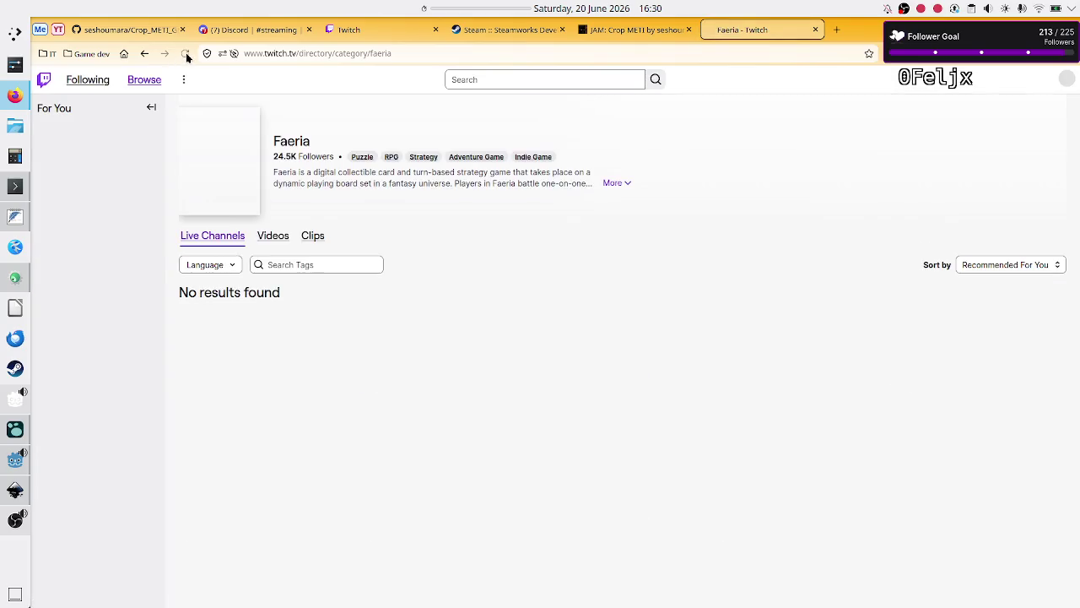